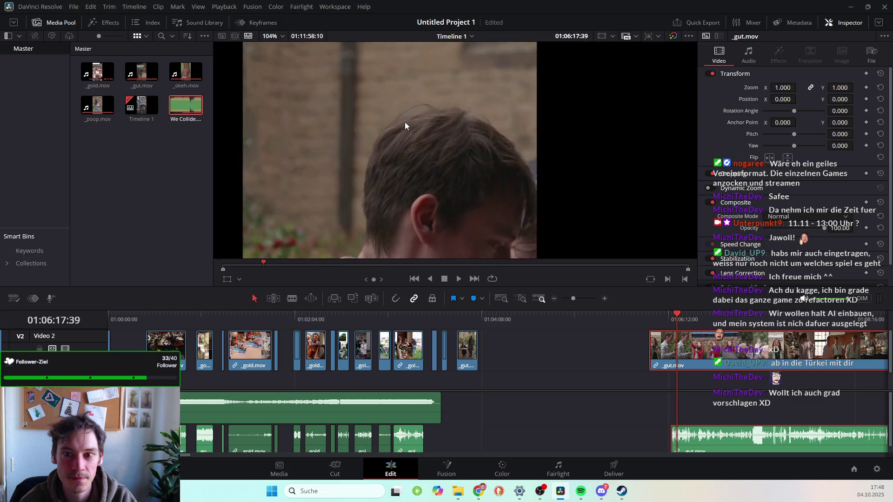
Pause the _gut.mov footage, scrub the playhead back to an earlier moment, and replay briefly.
key(space)
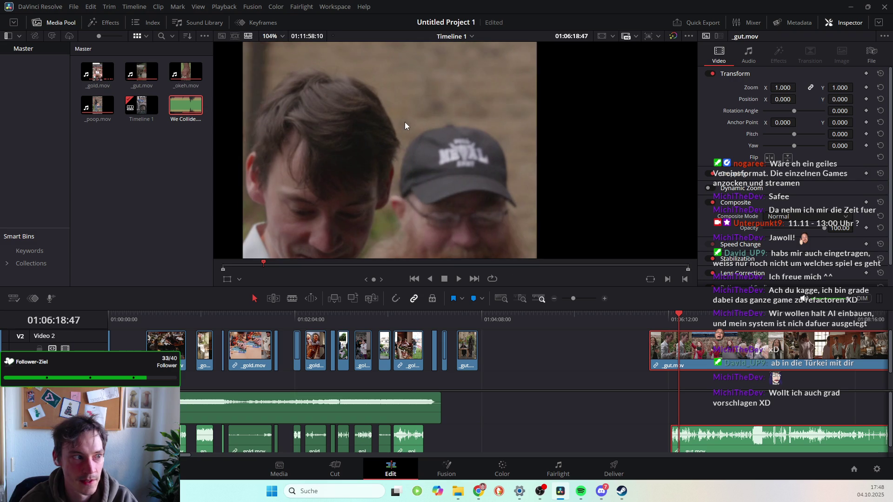
mouse_move(680, 320)
mouse_down()
mouse_move(654, 314)
mouse_move(667, 315)
mouse_up()
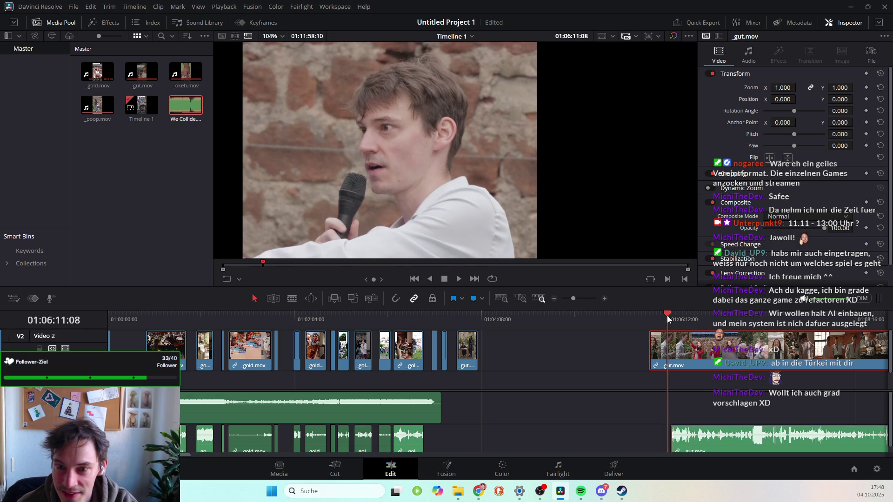
drag(667, 316, 668, 315)
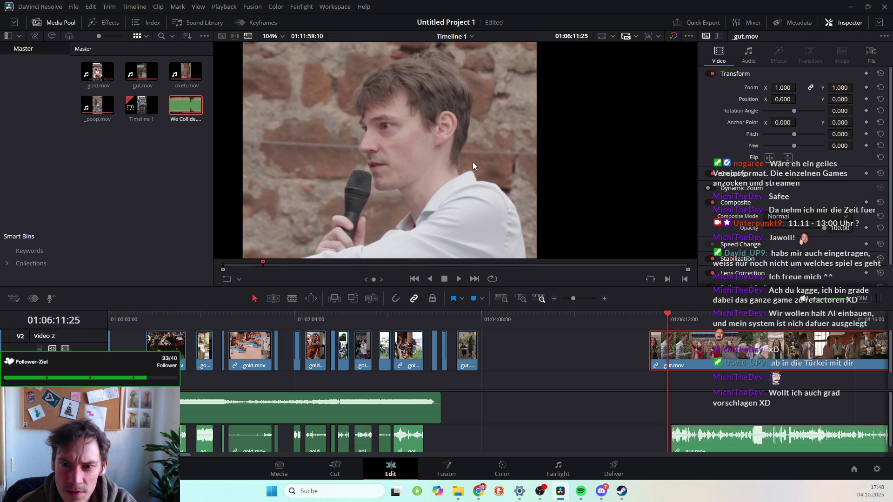
key(space)
key(space)
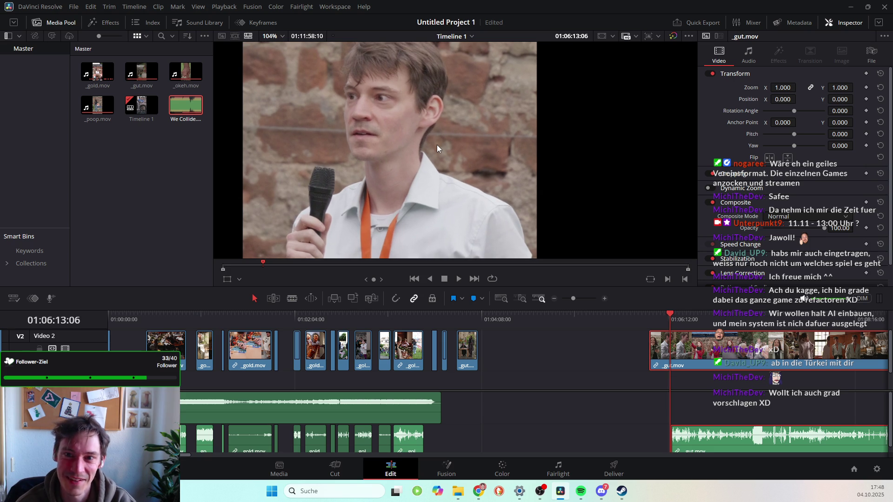
Step frame by frame around the two-person shot, then enlarge the viewer above a shorter timeline.
key(Left)
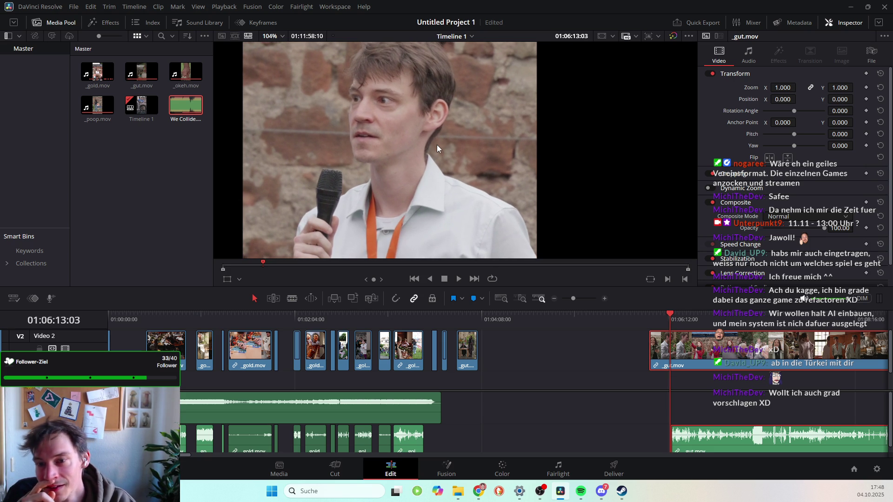
key(Right)
key(Right)
key(Right)
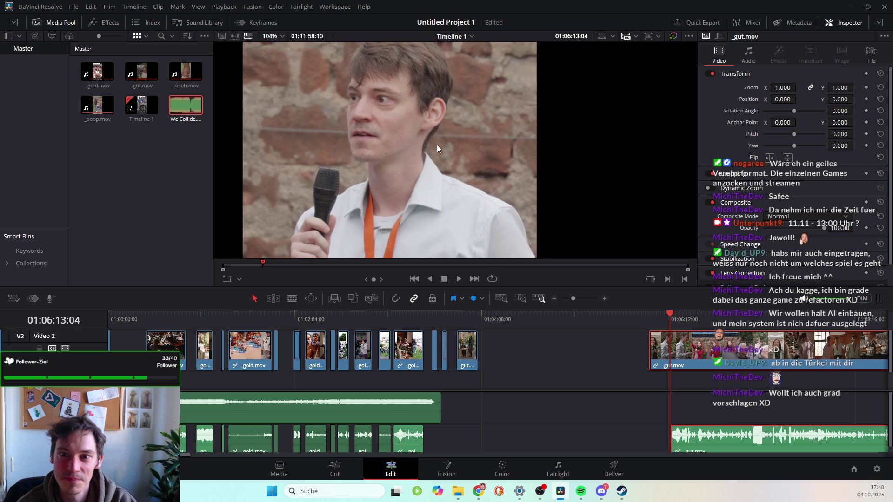
key(Right)
key(Right)
key(Right)
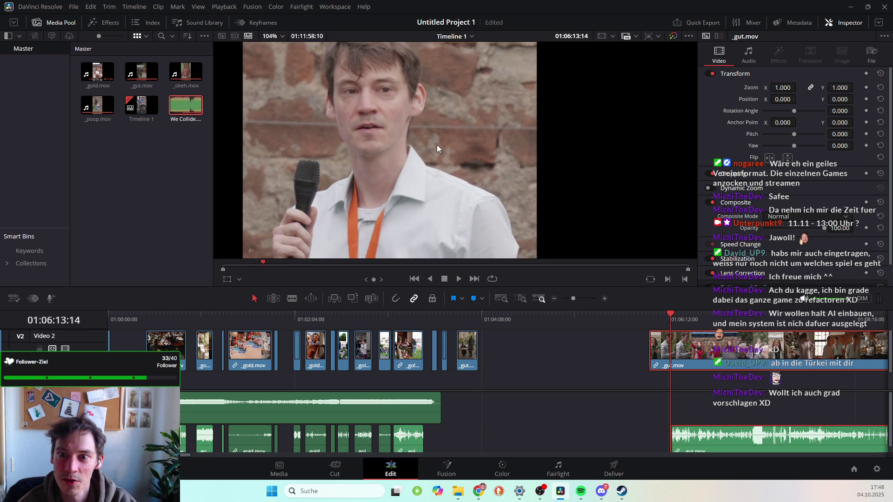
key(Right)
key(Right)
key(Right)
key(Left)
key(Left)
key(Left)
key(Left)
key(Left)
key(Left)
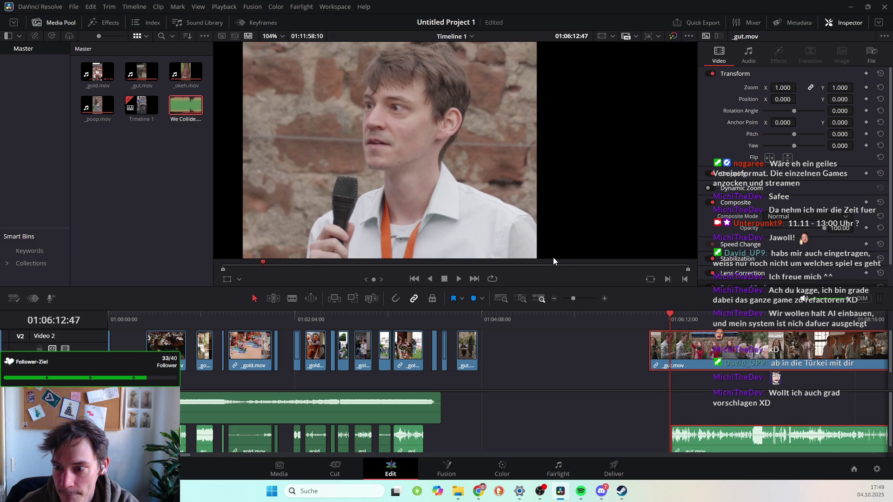
scroll(472, 220, down, 1)
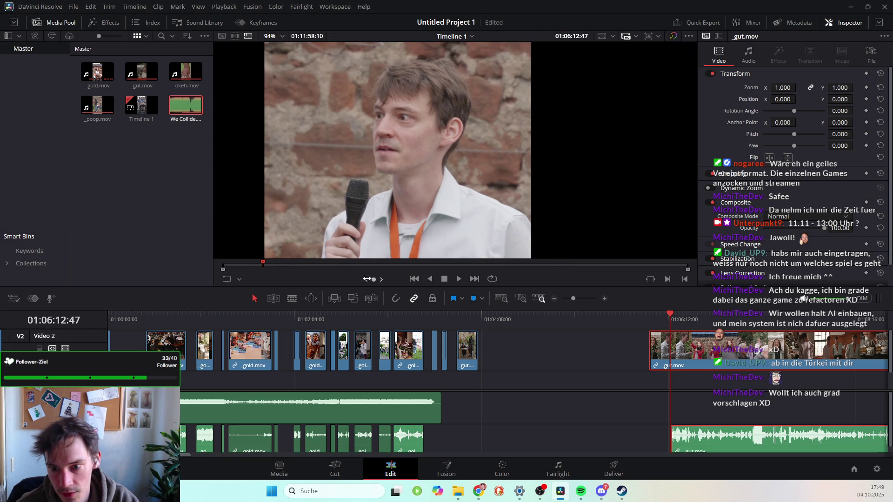
drag(350, 285, 351, 413)
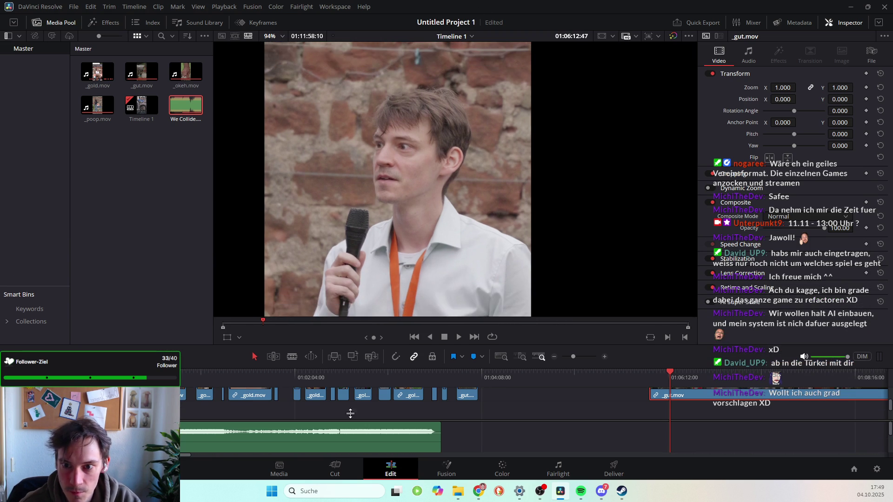
Step back and forth frame by frame through the _gut.mov speaker shot.
scroll(422, 210, up, 1)
click(668, 371)
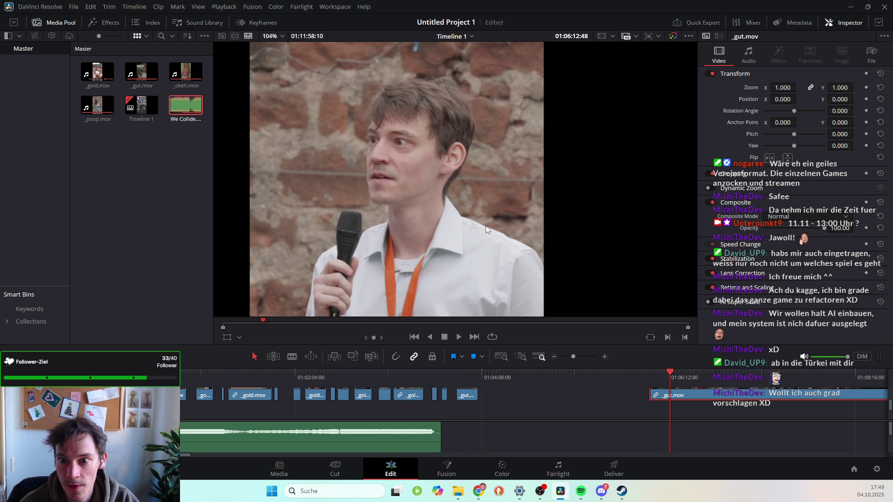
key(Left)
key(Left)
key(Left)
key(Left)
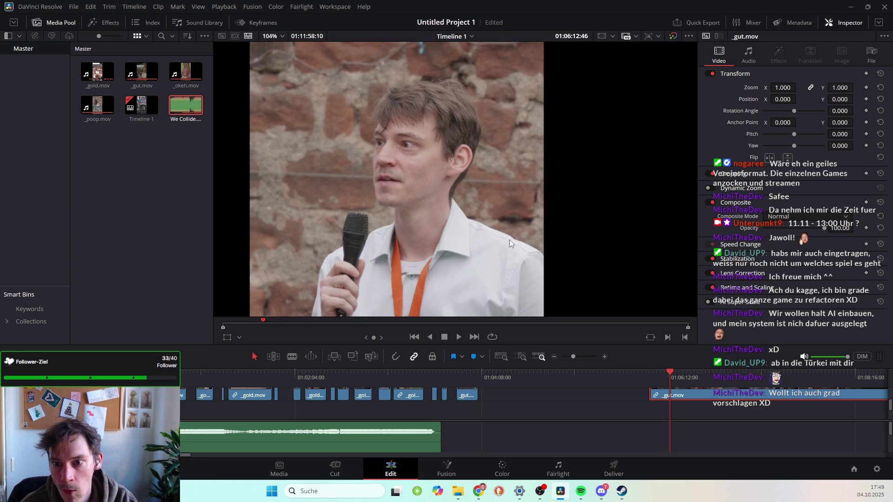
key(Left)
key(Left)
key(Left)
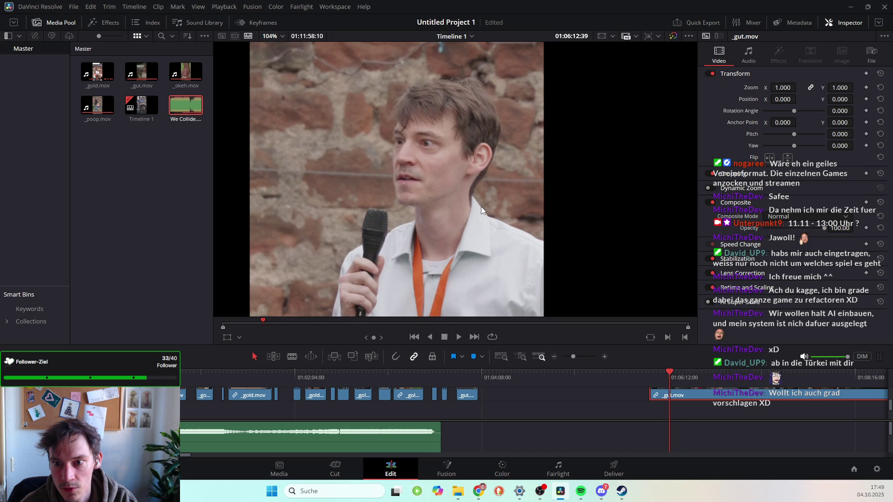
key(Left)
key(Left)
key(Left)
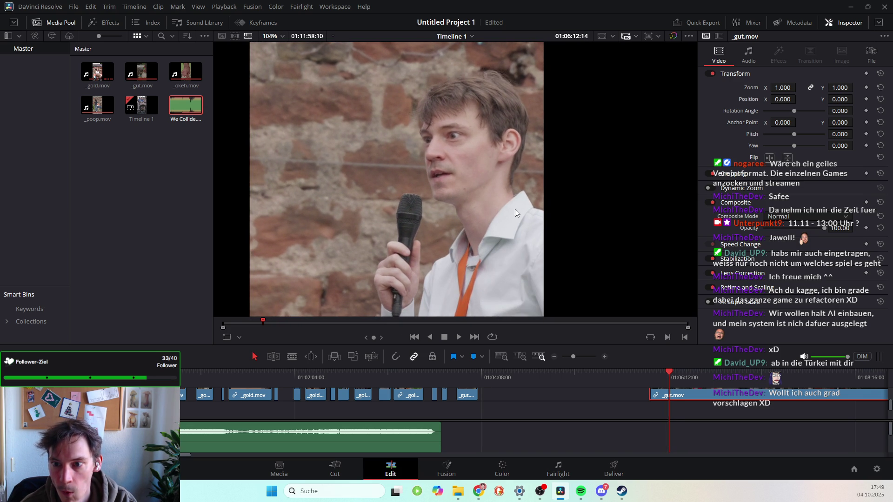
key(Left)
key(Left)
key(Left)
key(Left)
key(Left)
key(Left)
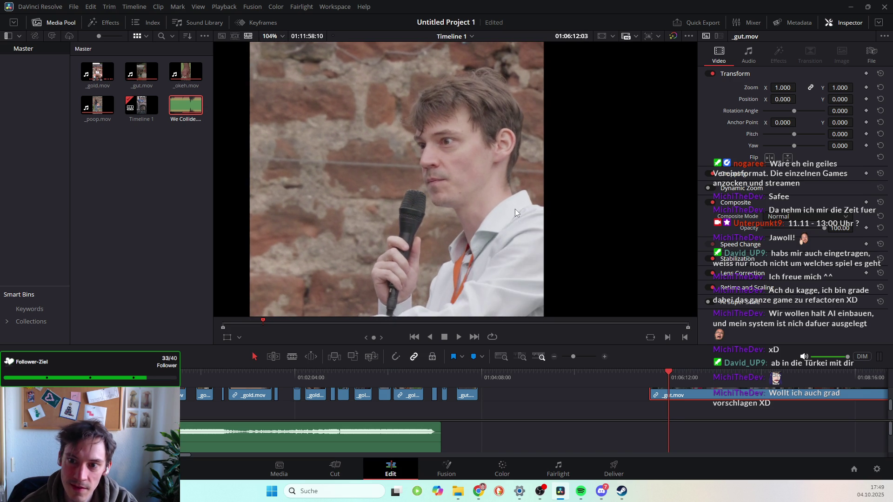
key(Right)
key(Right)
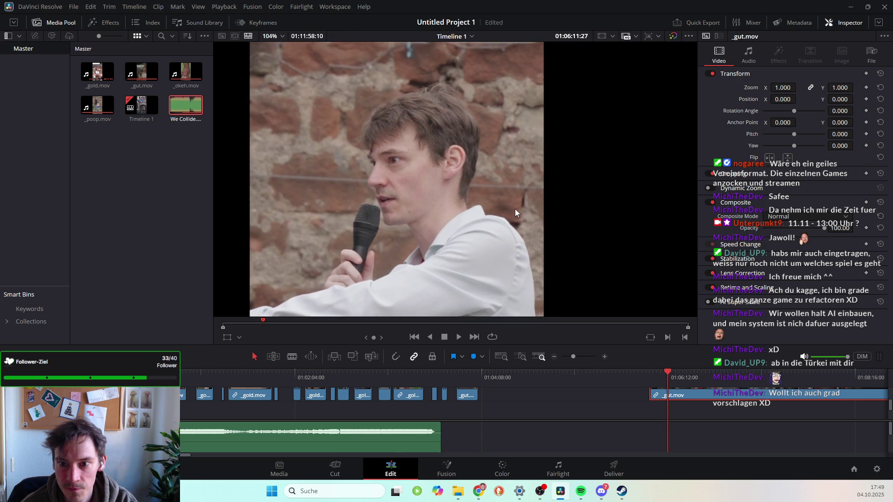
key(Right)
key(Right)
key(Right)
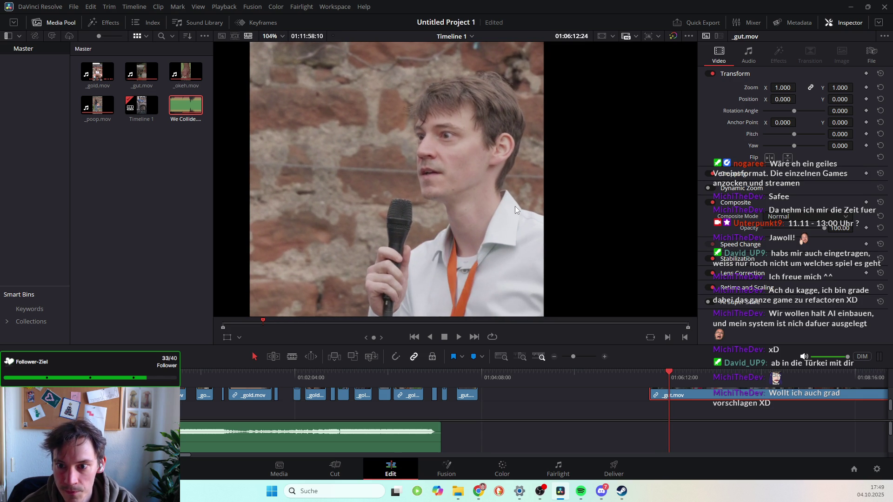
key(Right)
key(Right)
key(Right)
key(Right)
key(Right)
key(Right)
key(Right)
key(Right)
key(Right)
key(Left)
key(Left)
key(Left)
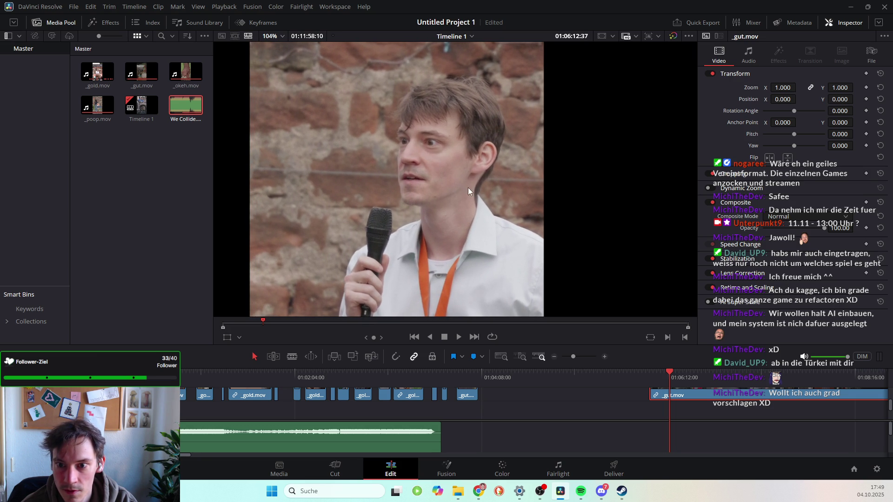
Launch Snipping Tool from Windows search with 'sni'.
click(325, 495)
text(sni)
click(382, 205)
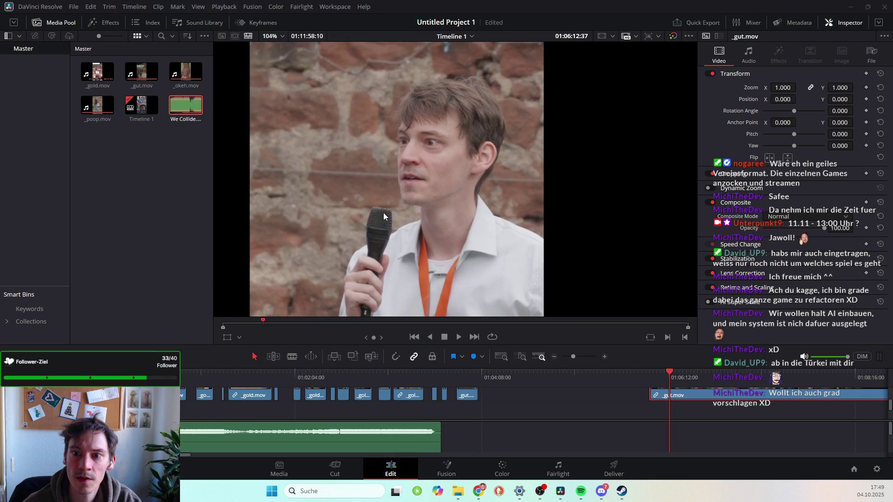
scroll(345, 247, down, 3)
scroll(408, 306, down, 3)
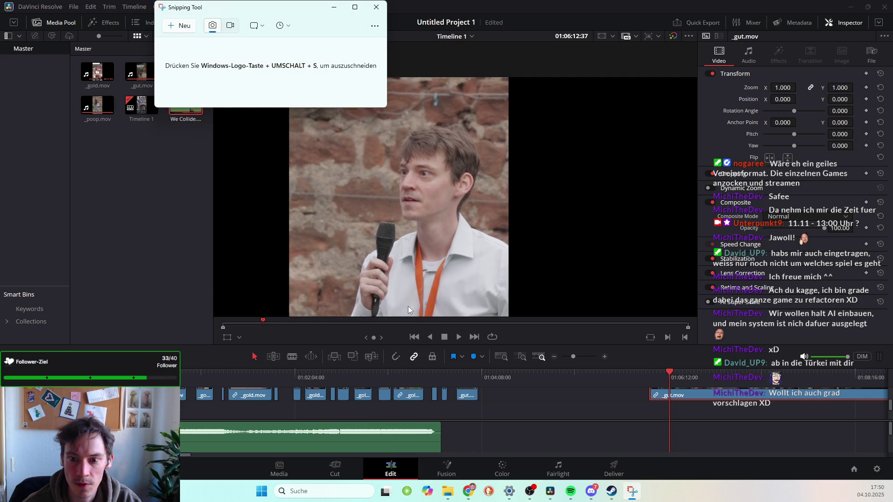
Close the Snipping Tool window.
click(384, 7)
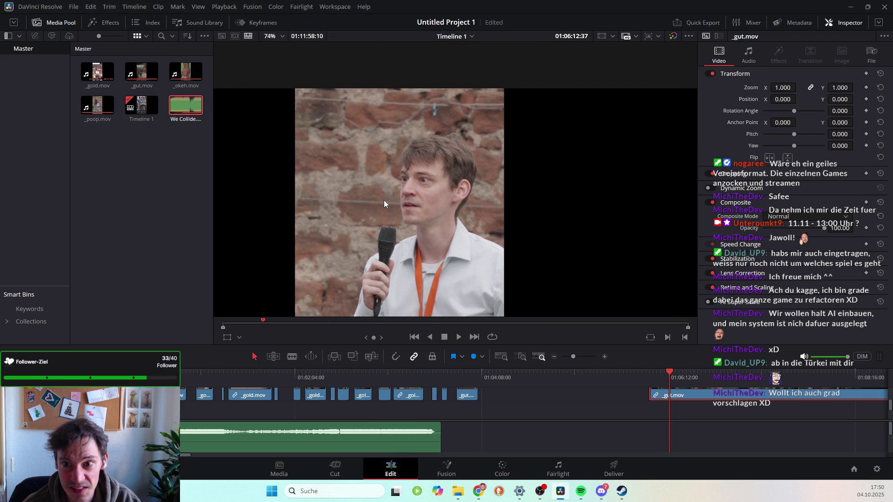
scroll(419, 209, up, 2)
scroll(498, 213, up, 2)
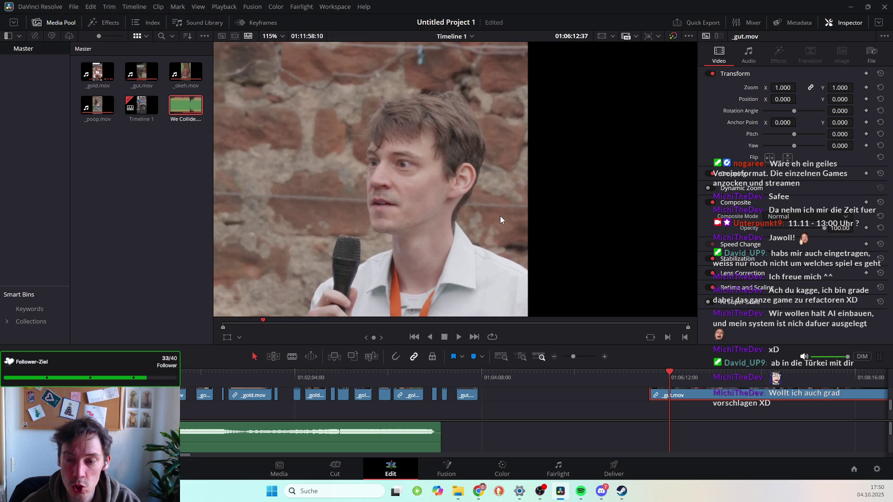
scroll(501, 215, down, 4)
scroll(497, 208, up, 5)
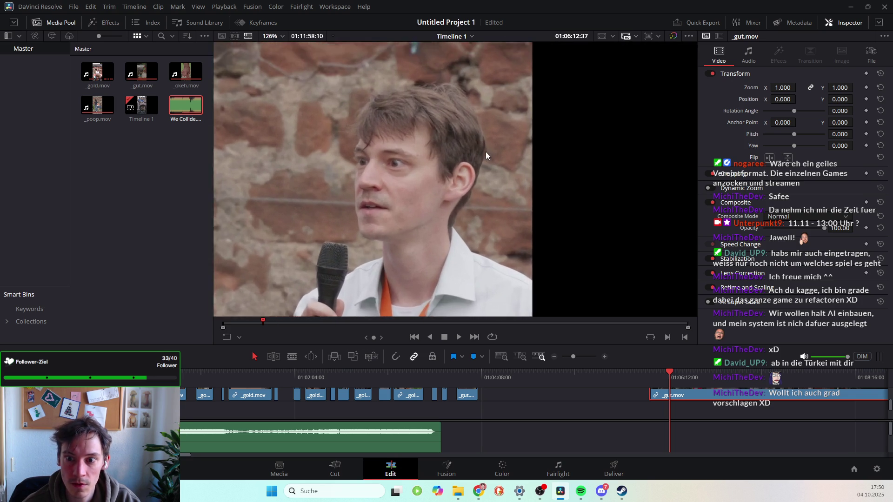
Relaunch Snipping Tool and capture the speaker's frame from the Resolve viewer.
click(343, 487)
text(si)
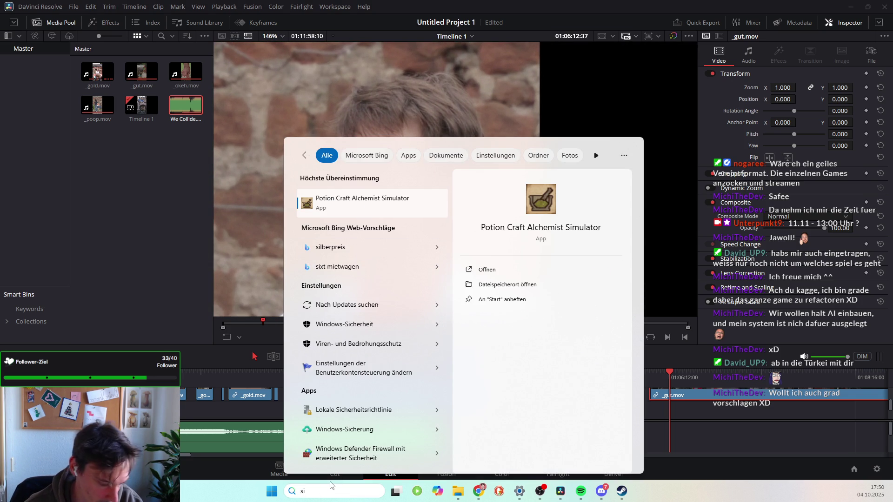
text(n)
click(356, 204)
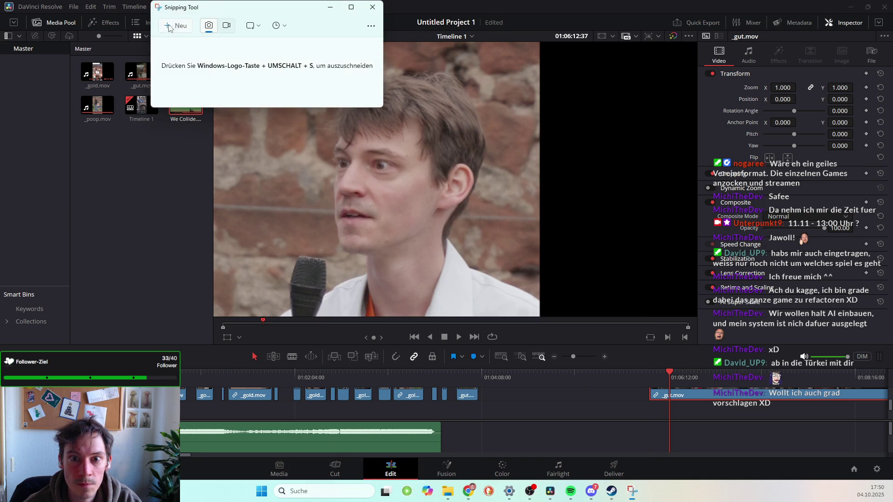
click(172, 26)
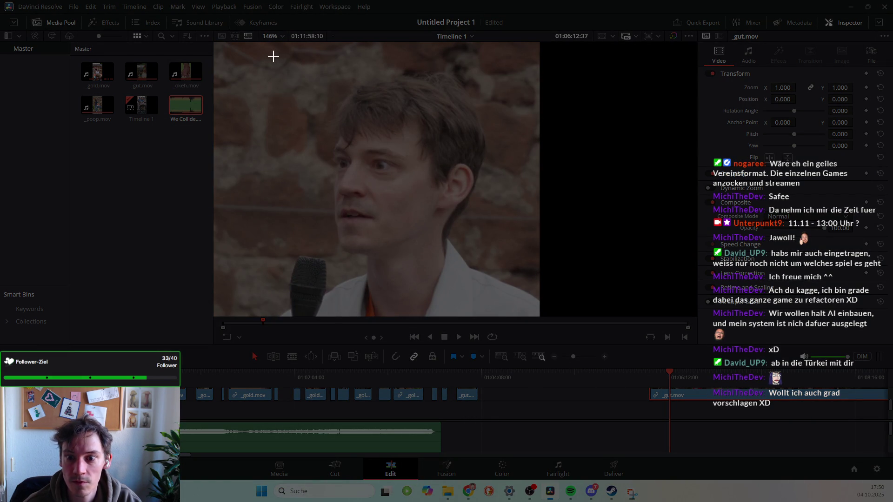
mouse_move(292, 59)
mouse_down()
mouse_move(509, 256)
mouse_move(528, 290)
mouse_up()
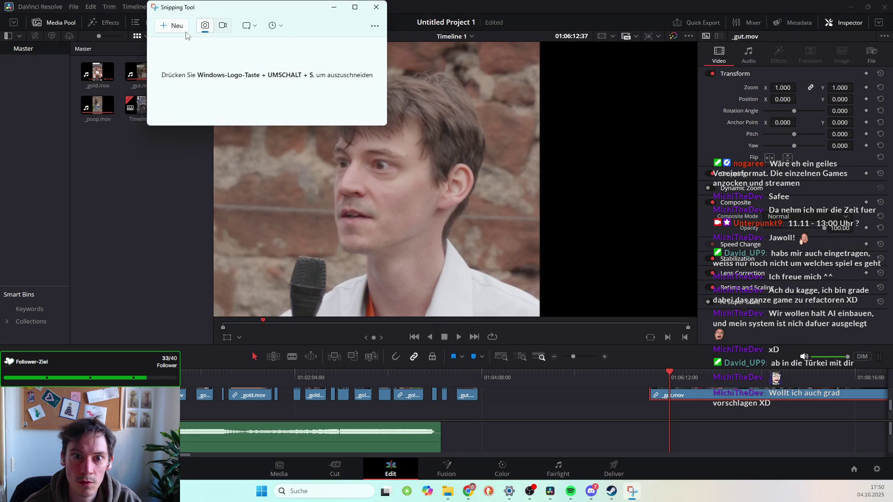
click(179, 26)
mouse_move(538, 315)
mouse_down()
mouse_move(313, 79)
mouse_move(254, 55)
mouse_move(260, 48)
mouse_up()
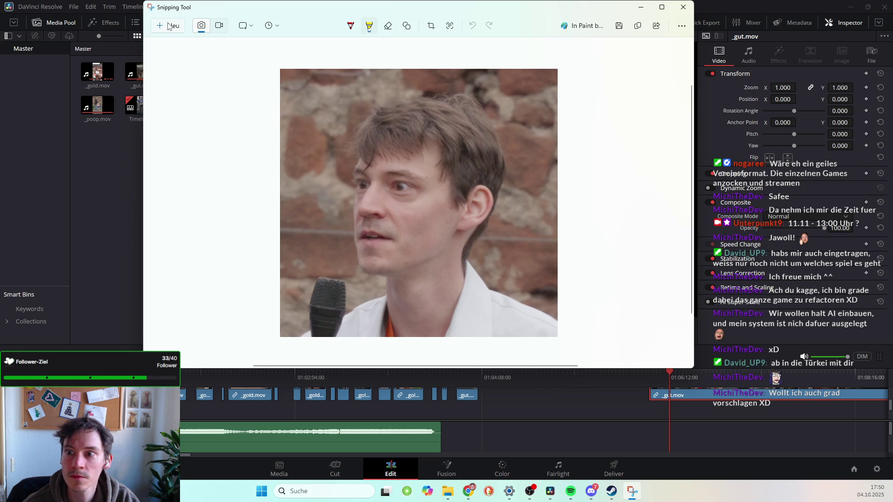
Save the capture to the Desktop as Emote and close Snipping Tool.
click(619, 27)
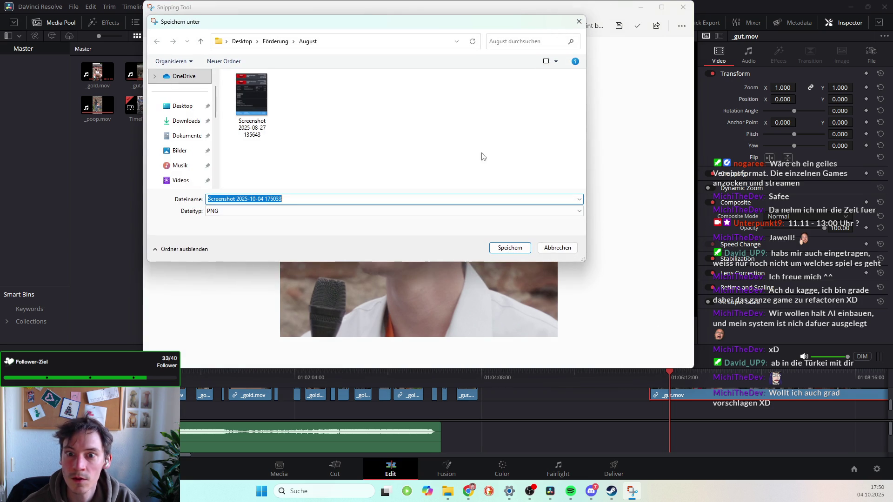
click(201, 110)
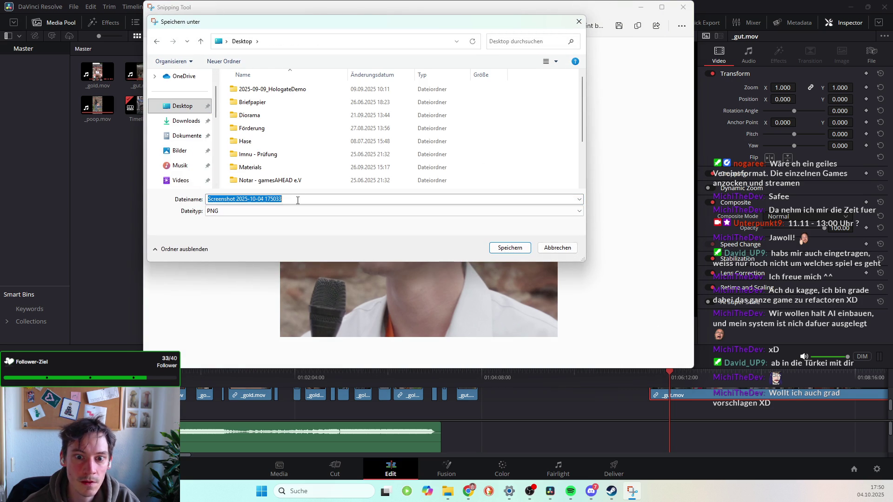
text(Emote)
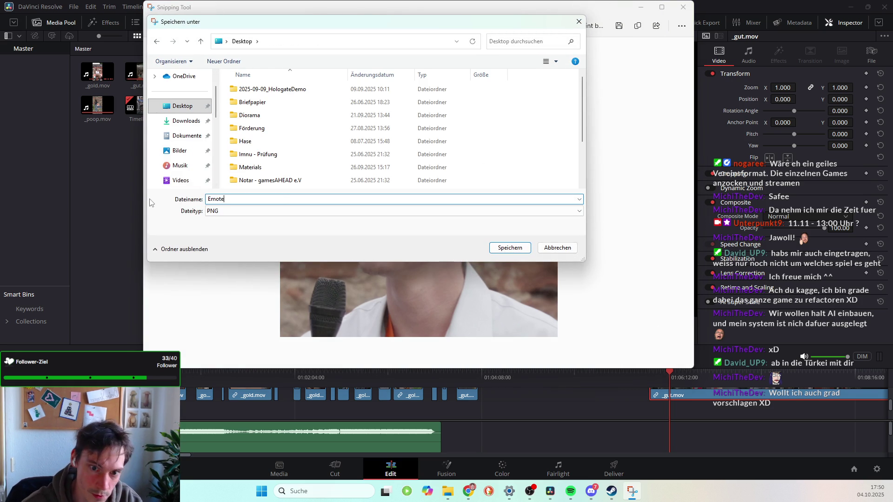
key(Return)
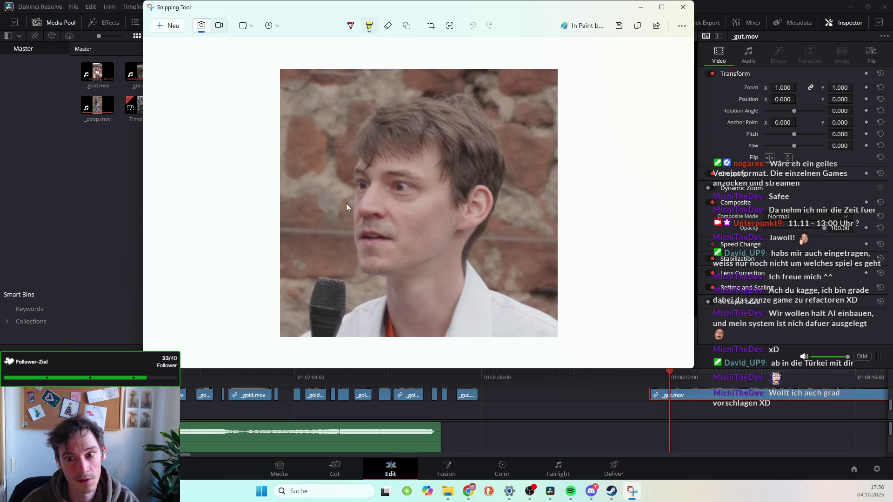
click(683, 7)
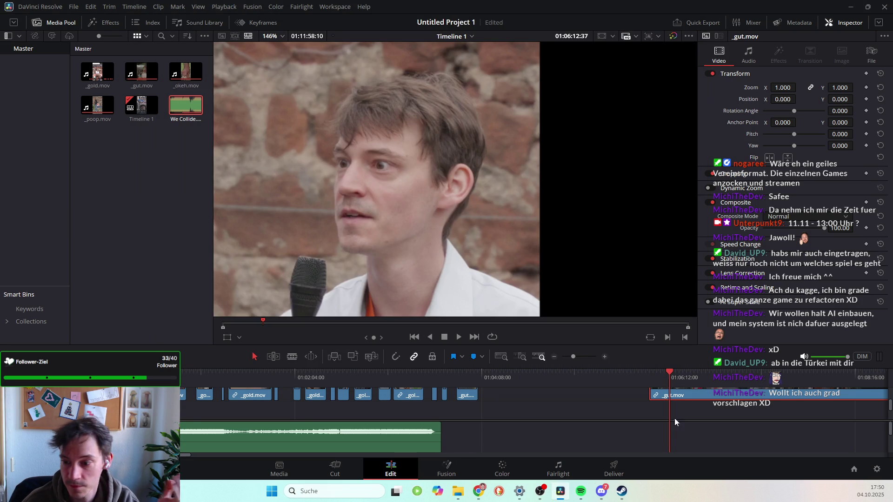
Scrub to the speaker shot in the last clip and play it back.
drag(672, 373, 669, 374)
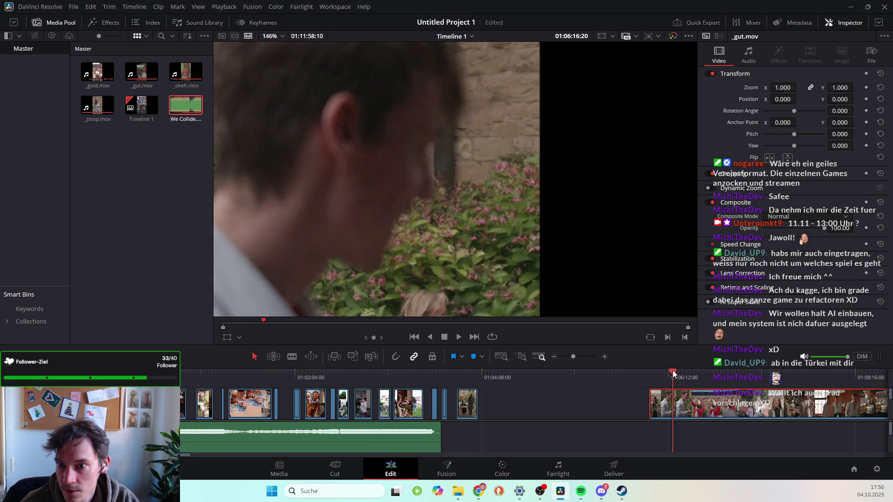
key(space)
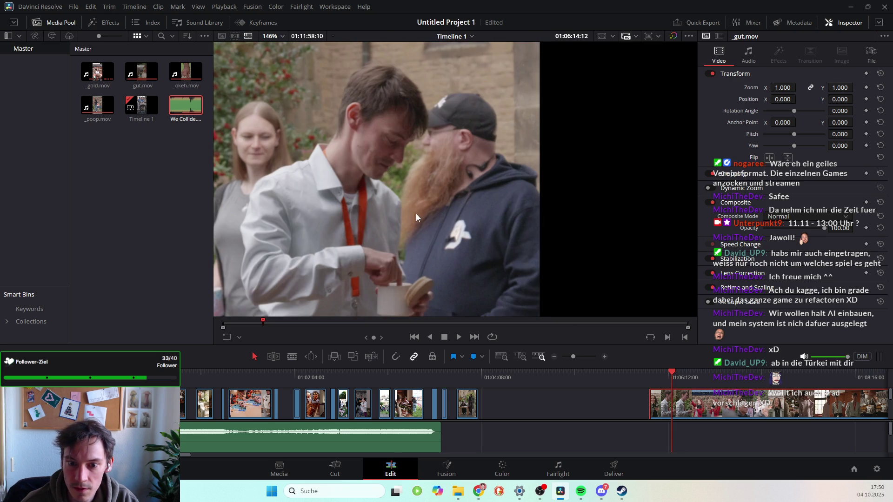
scroll(320, 207, down, 8)
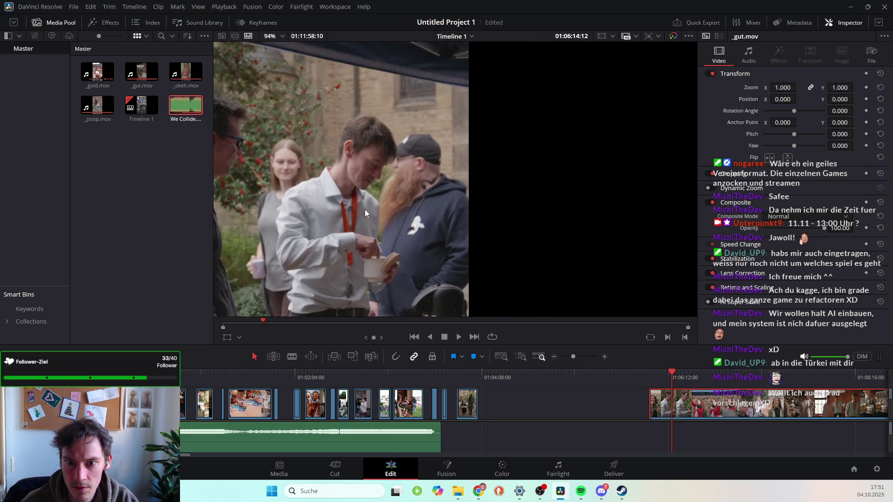
scroll(423, 185, down, 1)
mouse_move(423, 185)
mouse_down()
mouse_move(501, 135)
mouse_move(366, 153)
mouse_move(407, 117)
mouse_move(399, 191)
mouse_move(451, 202)
mouse_move(462, 161)
mouse_move(451, 182)
mouse_move(467, 174)
mouse_up()
scroll(451, 201, down, 2)
scroll(462, 161, up, 1)
drag(671, 375, 669, 374)
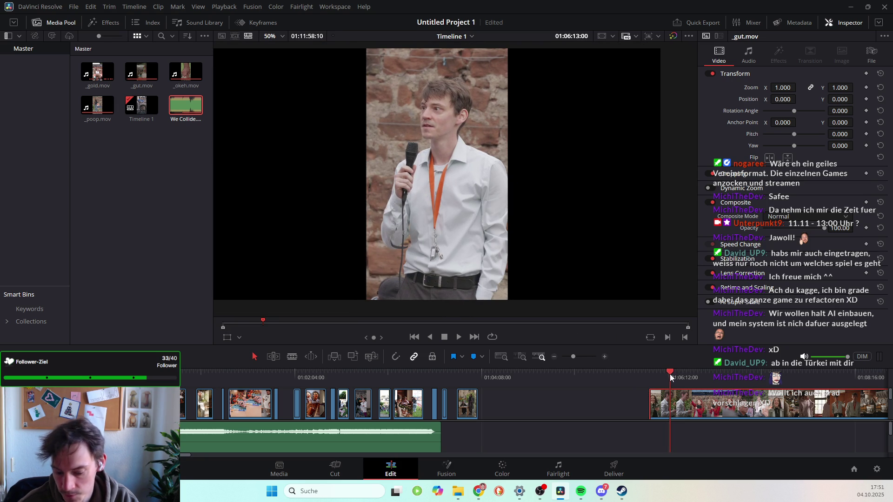
key(space)
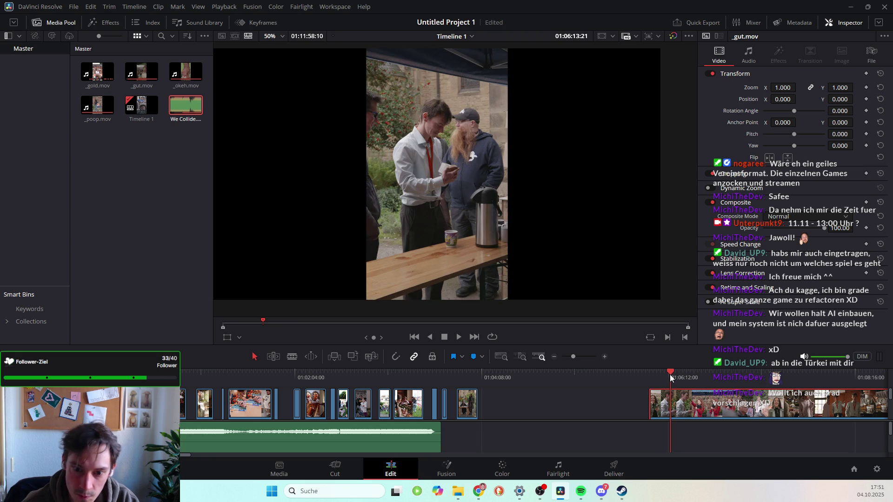
With the Selection tool, drag the long clip's left edge to close the timeline gap.
click(291, 357)
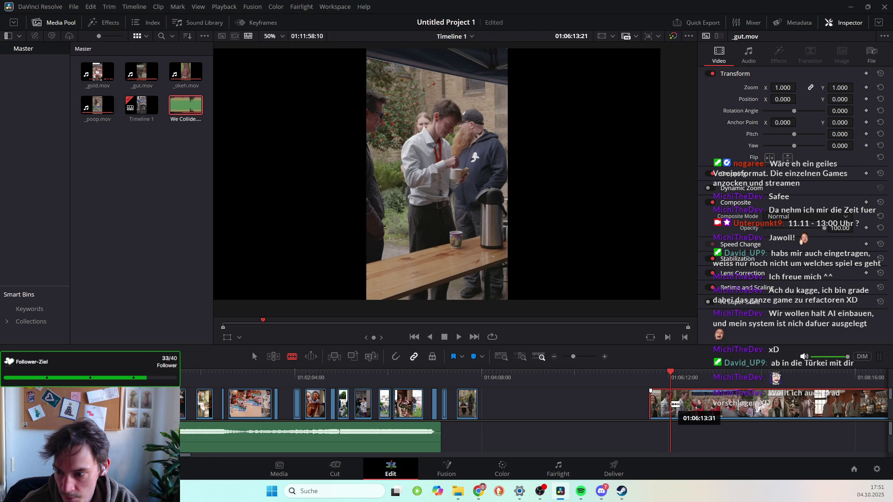
click(254, 357)
drag(657, 402, 520, 403)
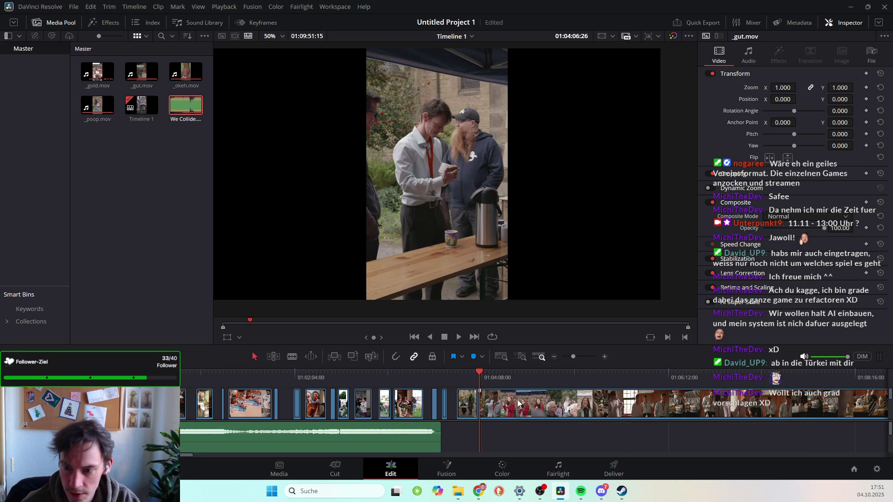
click(506, 405)
Play the trimmed clip from its start, then replay from a slightly earlier moment.
drag(482, 379, 489, 375)
key(space)
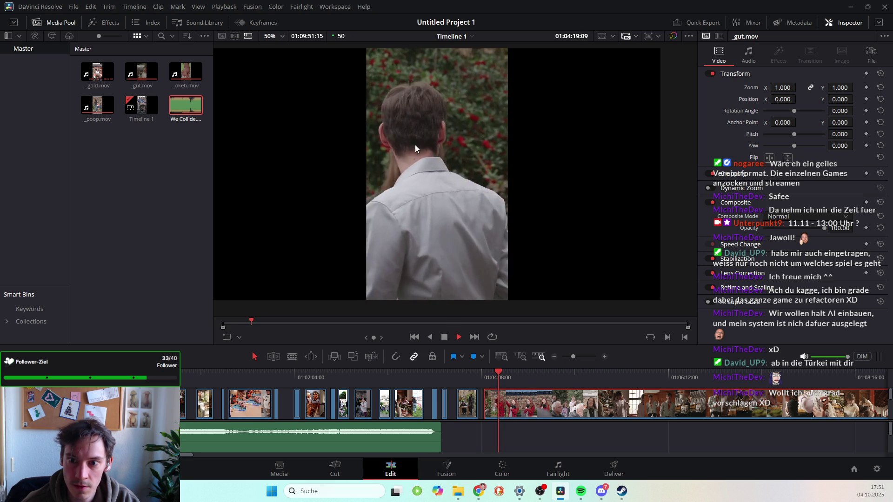
key(space)
drag(499, 372, 490, 371)
key(space)
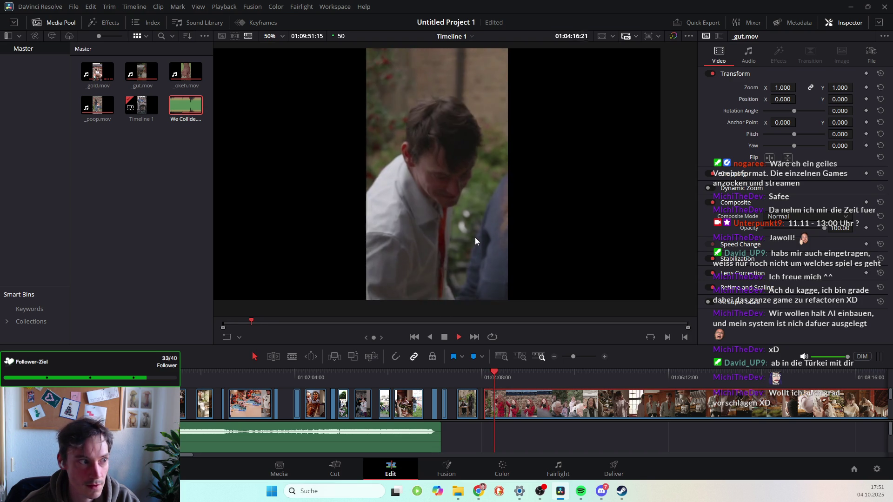
key(space)
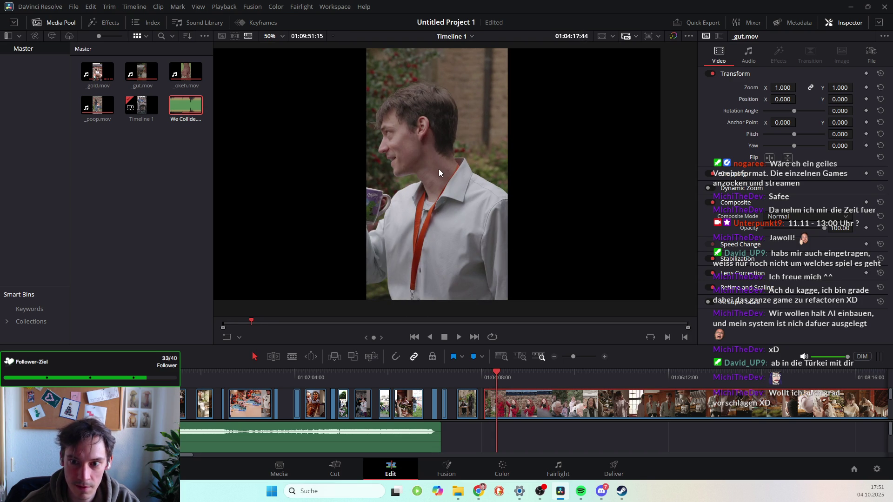
Shuttle through the clip's opening with J, K and L playback.
key(Left)
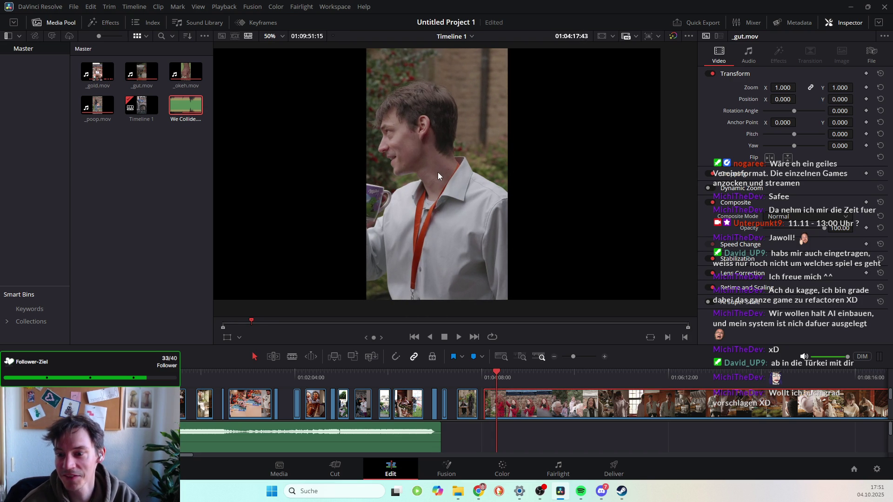
key(j)
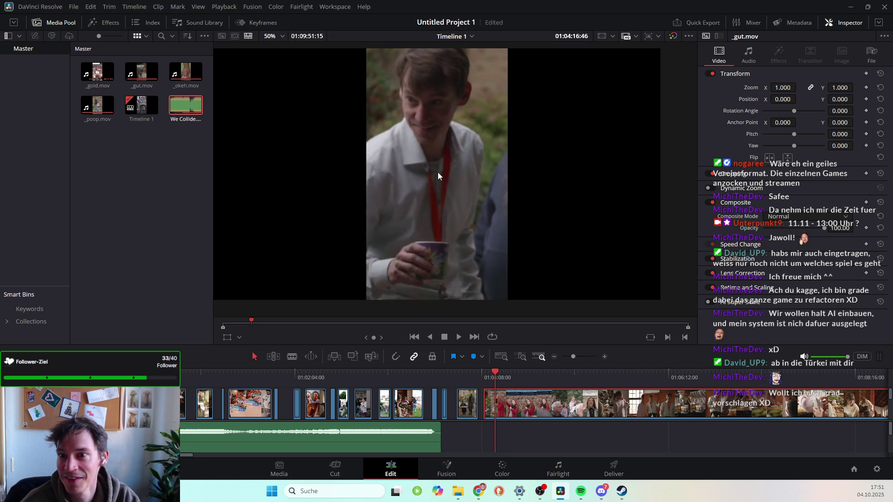
key(l)
key(k)
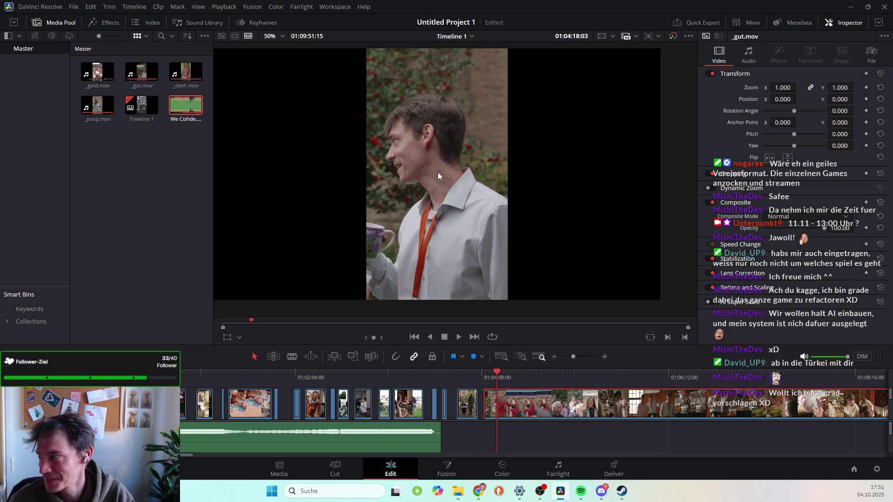
key(l)
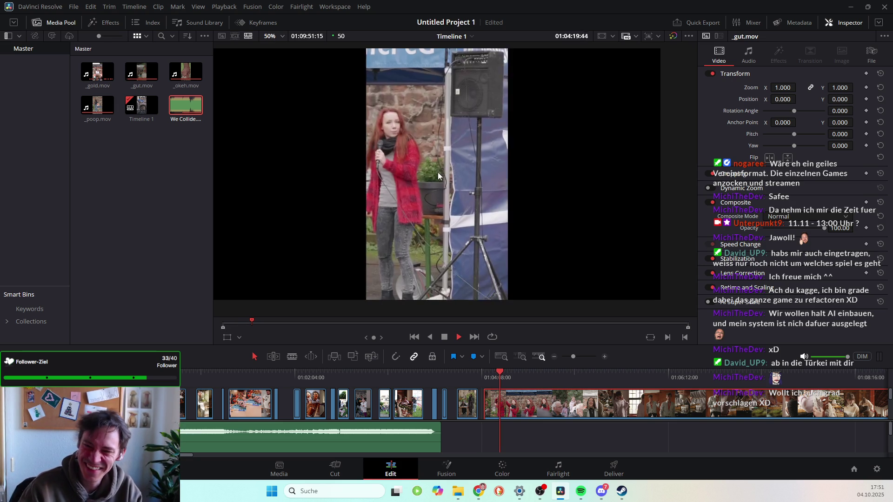
key(k)
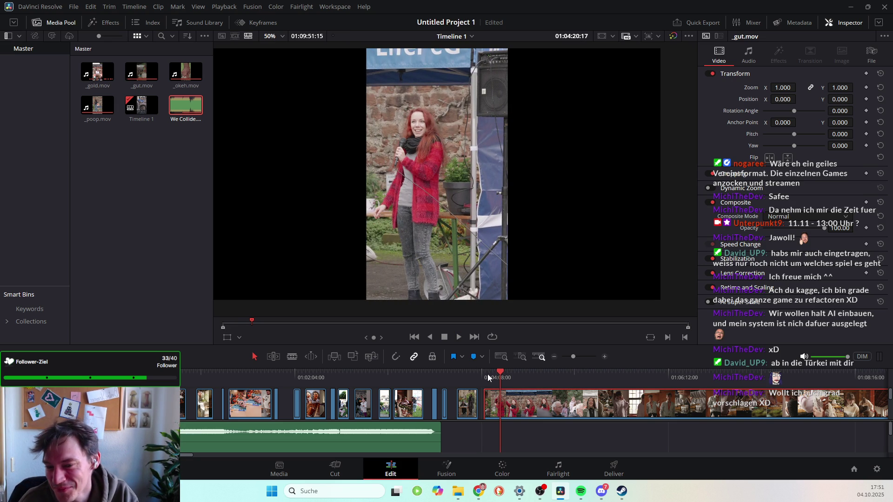
Replay earlier sections of the clip to find where the man turns away.
click(486, 374)
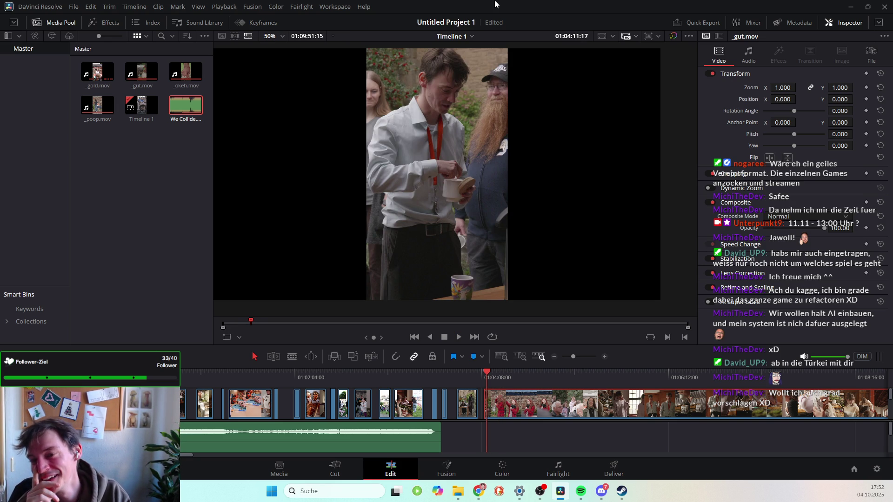
key(l)
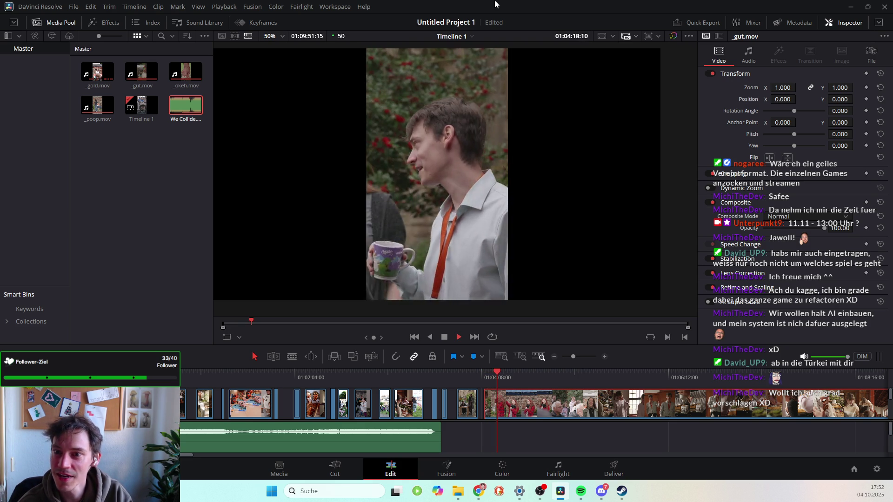
key(space)
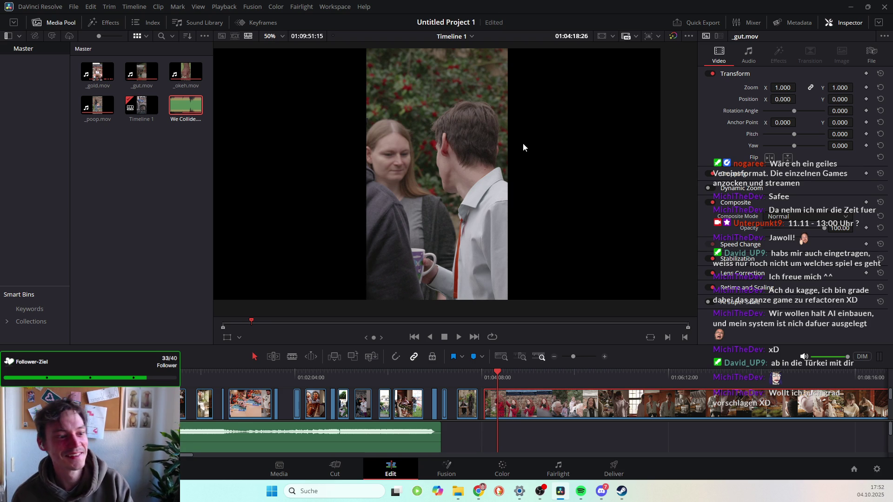
click(499, 373)
click(497, 372)
drag(497, 373, 487, 373)
key(space)
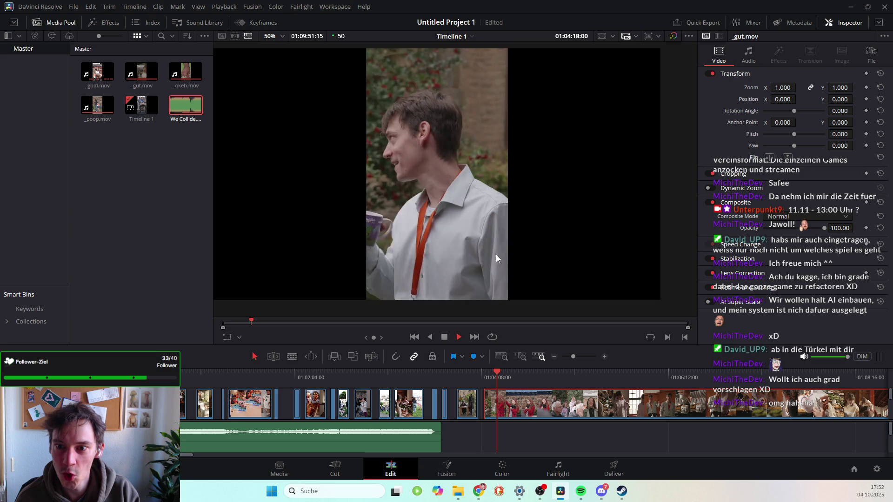
key(space)
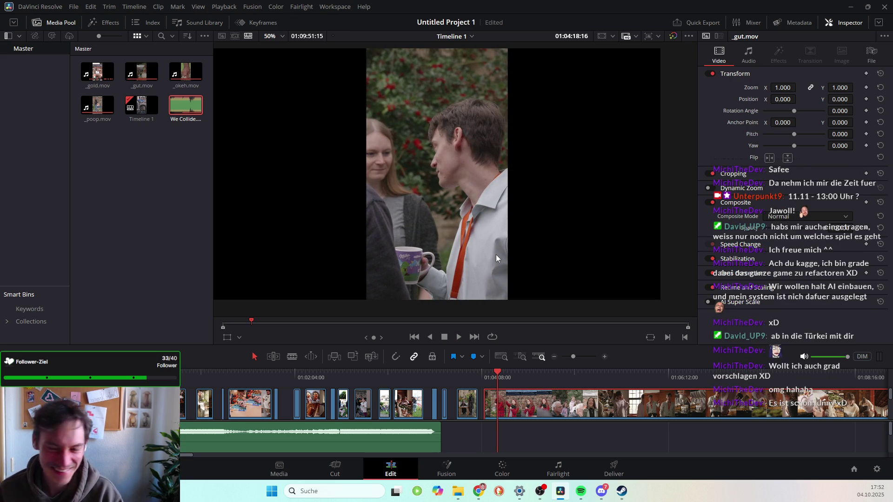
key(space)
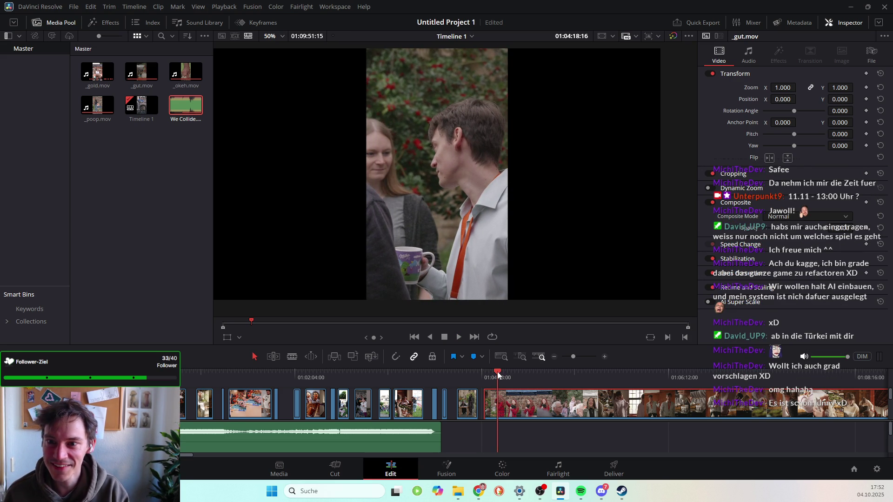
click(500, 372)
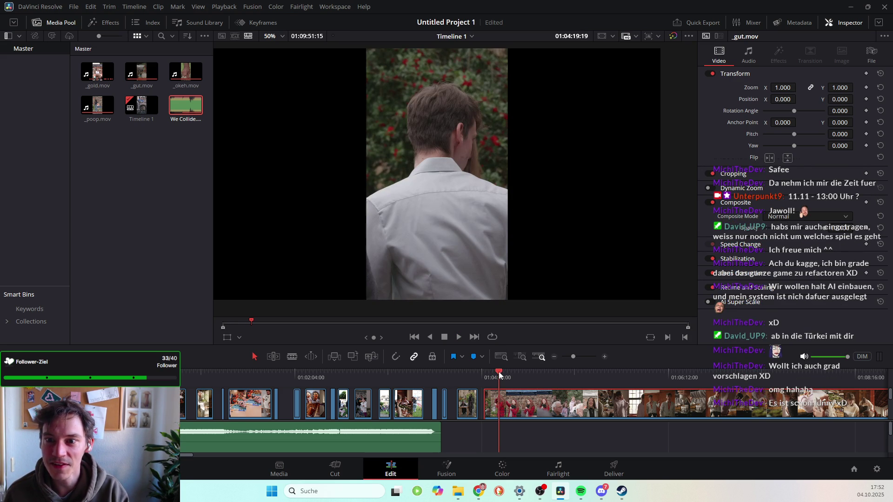
Split the clip at the playhead, trim the section after the cut, then scrub into _gut.mov.
click(292, 357)
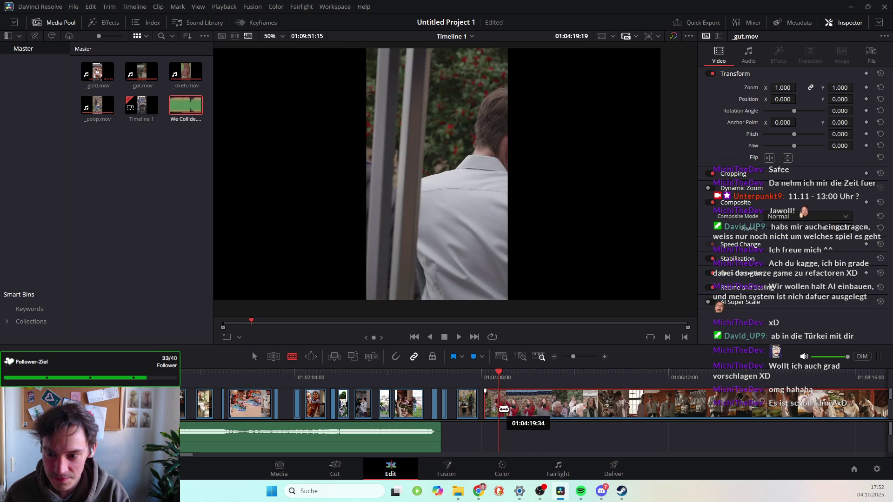
click(503, 409)
click(256, 358)
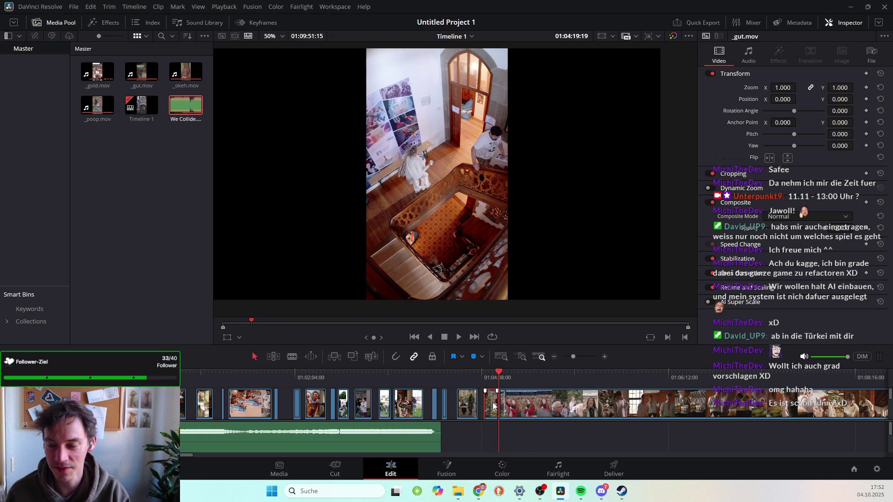
drag(491, 393, 490, 379)
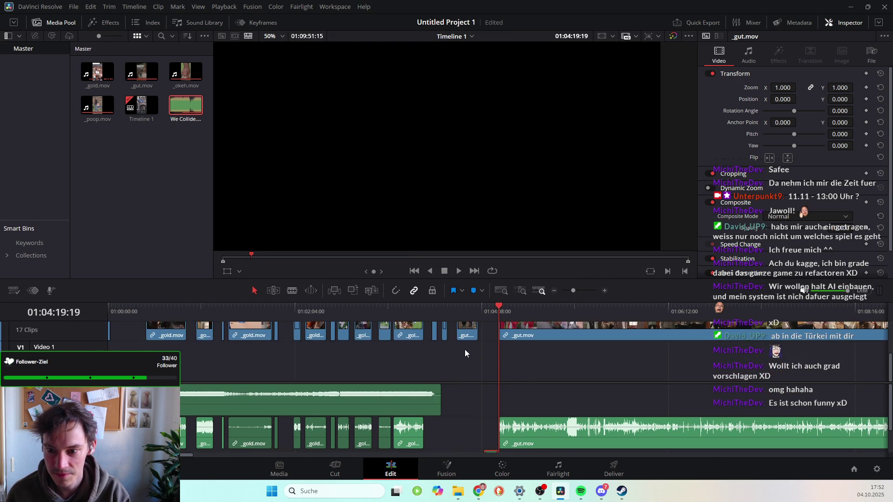
scroll(465, 350, up, 2)
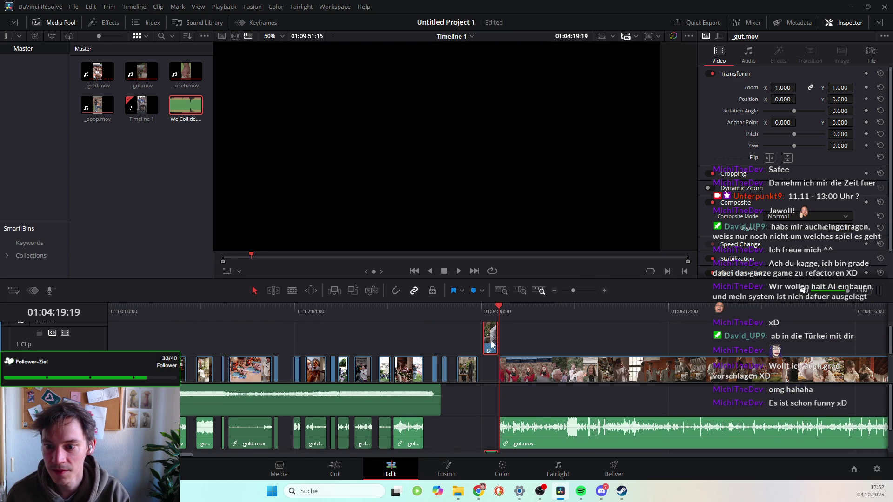
mouse_move(494, 311)
mouse_down()
mouse_move(587, 308)
mouse_move(539, 312)
mouse_move(515, 344)
mouse_move(554, 365)
mouse_up()
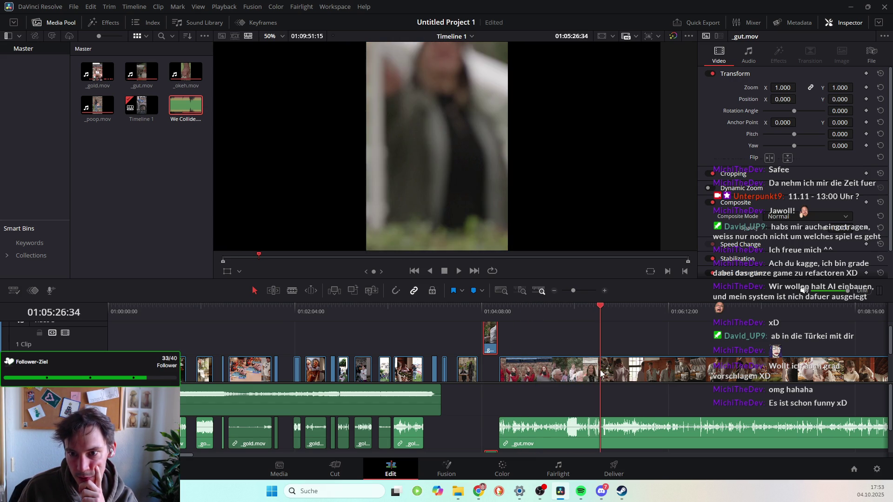
mouse_move(602, 372)
mouse_down()
mouse_move(618, 375)
mouse_move(600, 376)
mouse_up()
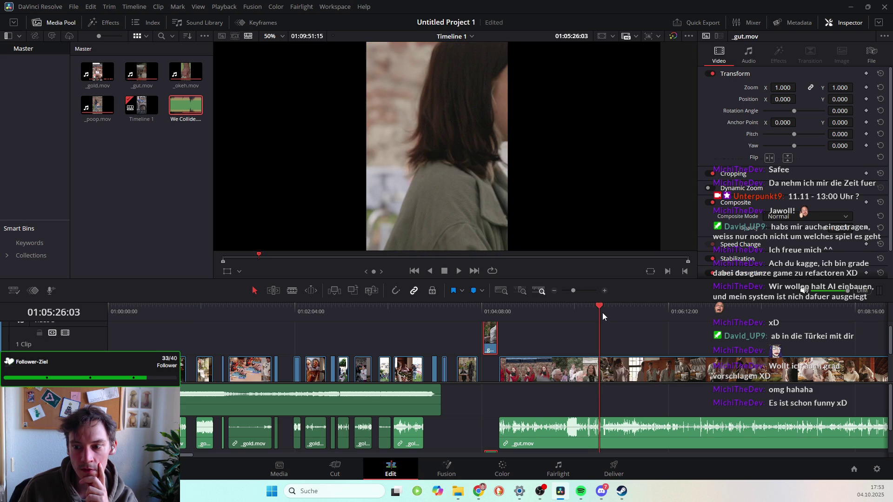
drag(595, 309, 602, 309)
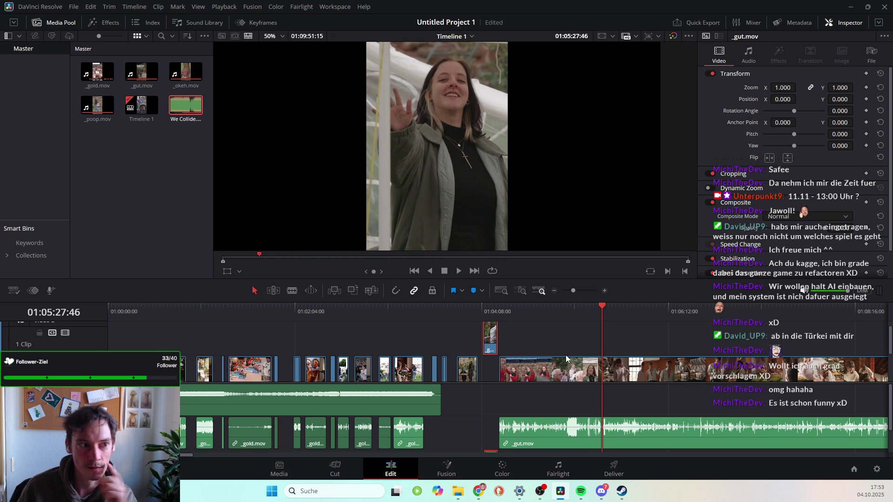
key(space)
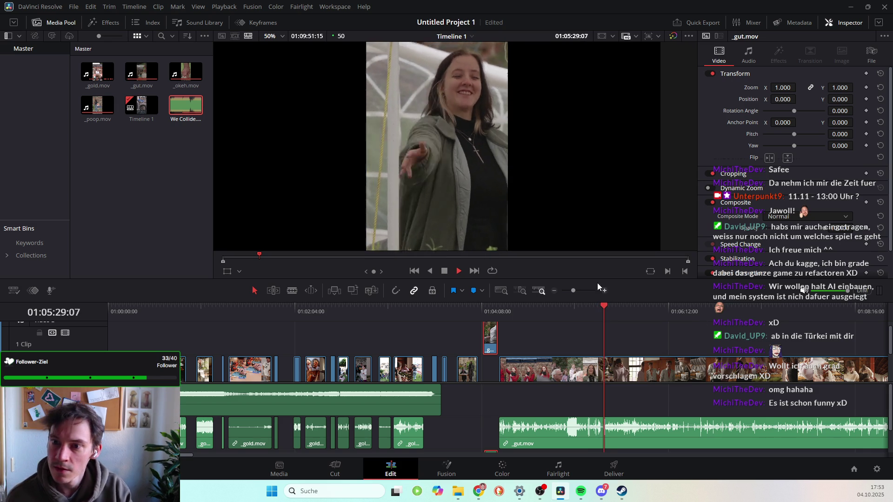
key(space)
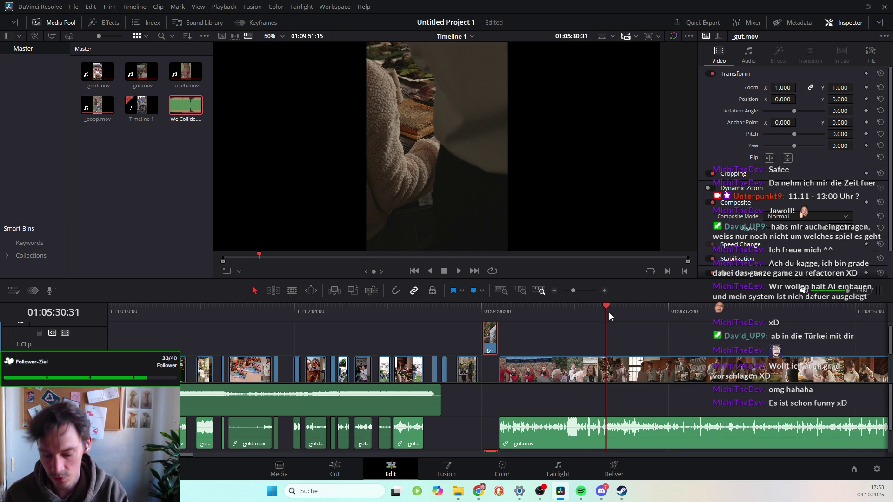
key(Left)
key(Left)
key(Left)
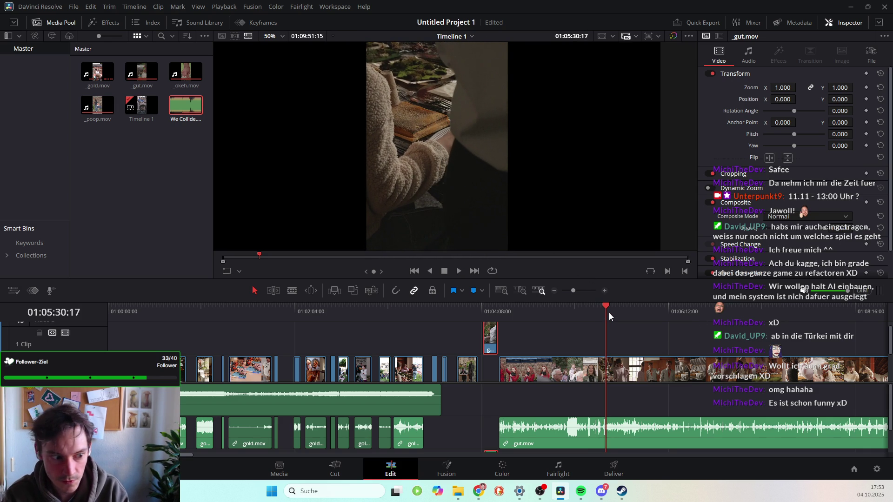
key(Left)
key(Left)
key(Left)
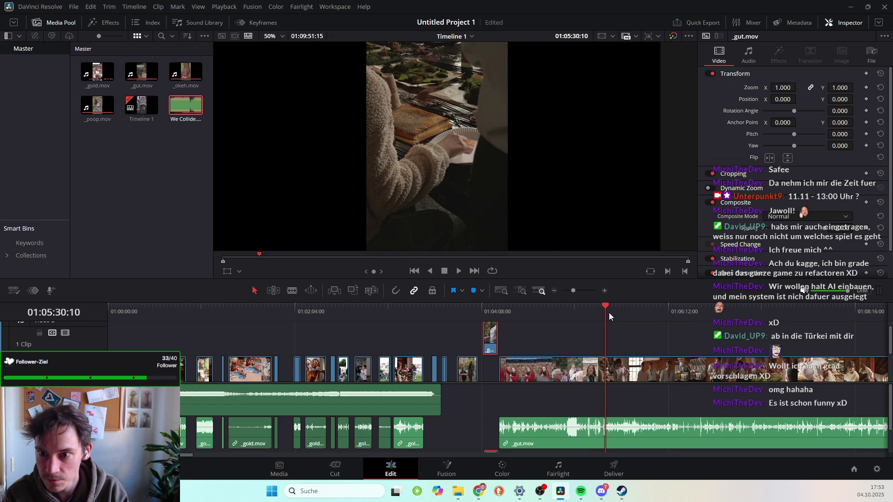
key(Left)
key(Left)
key(Left)
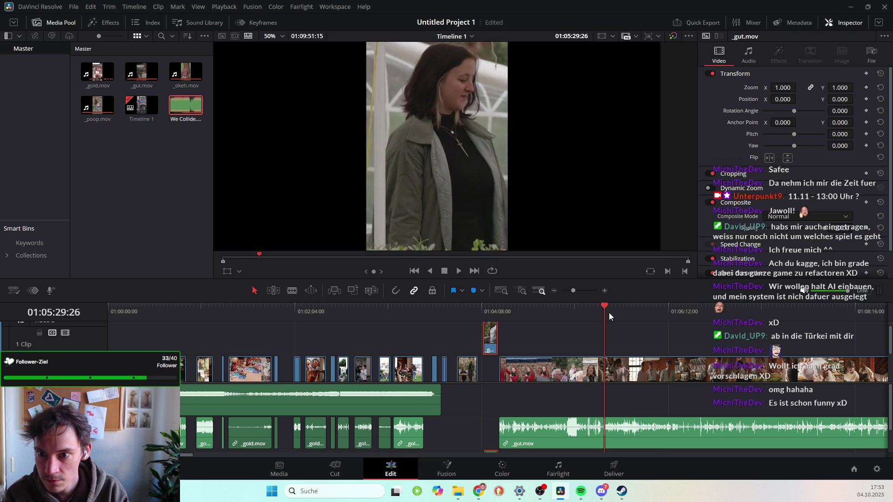
key(Right)
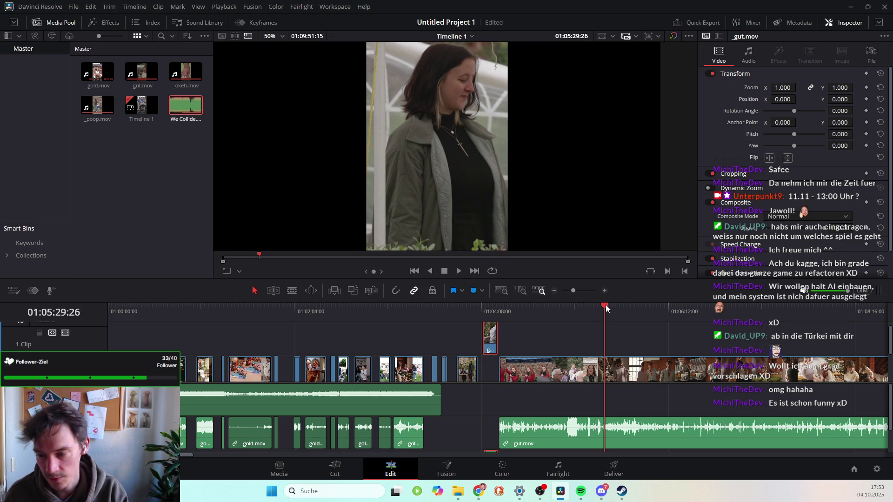
key(Down)
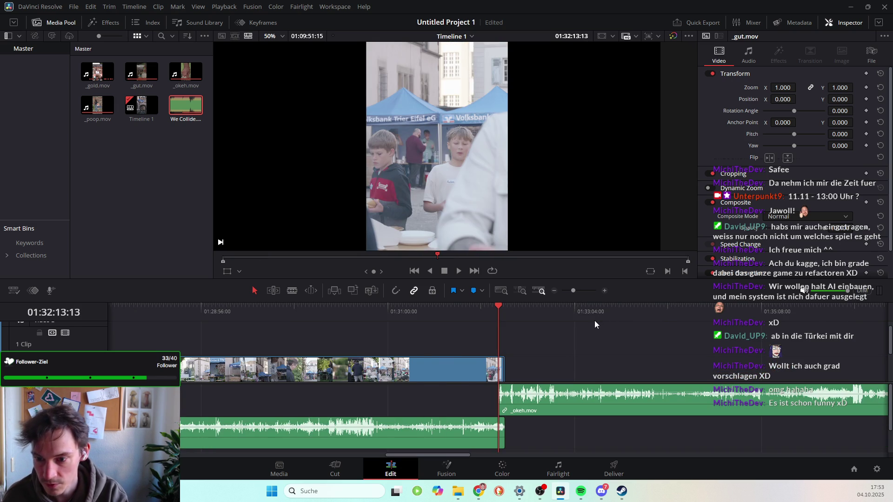
scroll(585, 379, left, 15)
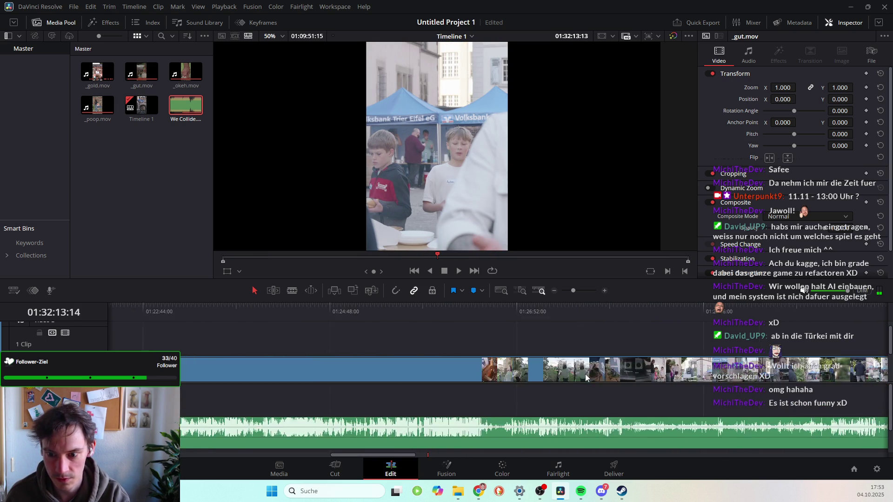
scroll(584, 370, left, 3)
mouse_move(456, 315)
mouse_down()
mouse_move(592, 331)
mouse_move(568, 332)
mouse_move(604, 327)
mouse_up()
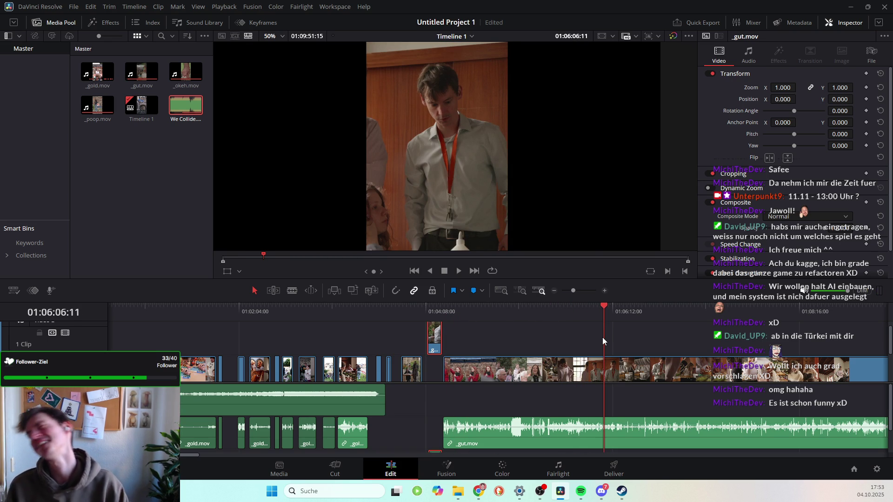
Locate the shot change to the tabletop shot in _gut.mov frame by frame.
mouse_move(605, 304)
mouse_down()
mouse_move(528, 309)
mouse_move(557, 317)
mouse_move(548, 320)
mouse_up()
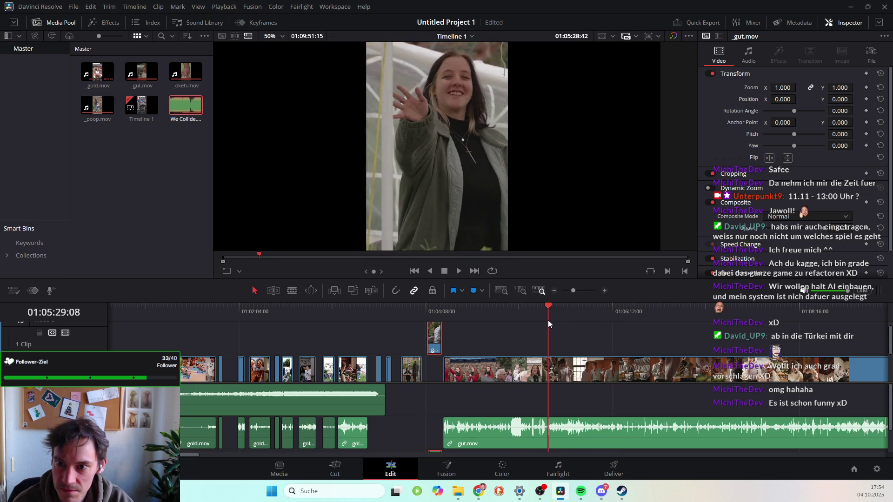
key(space)
key(j)
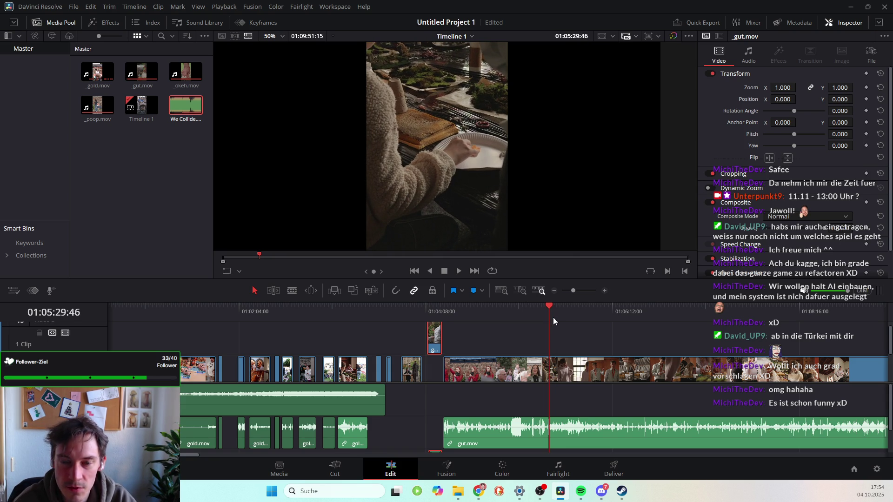
key(Right)
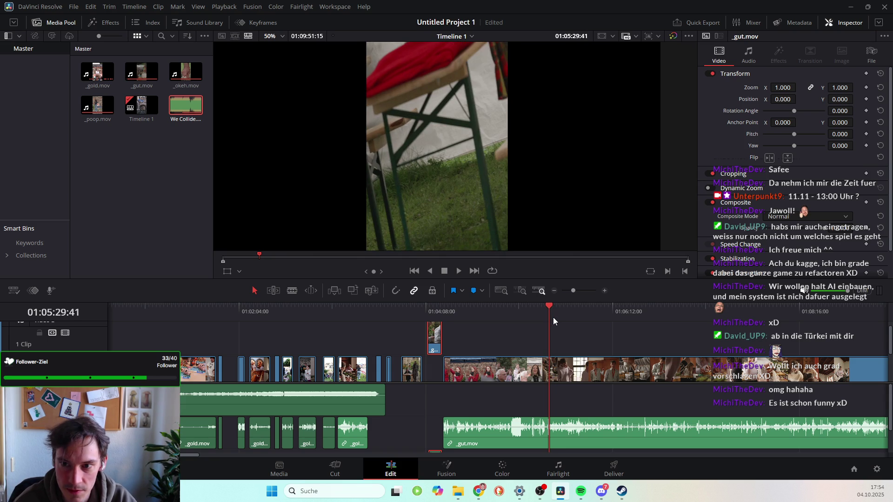
key(Right)
key(Right)
key(Right)
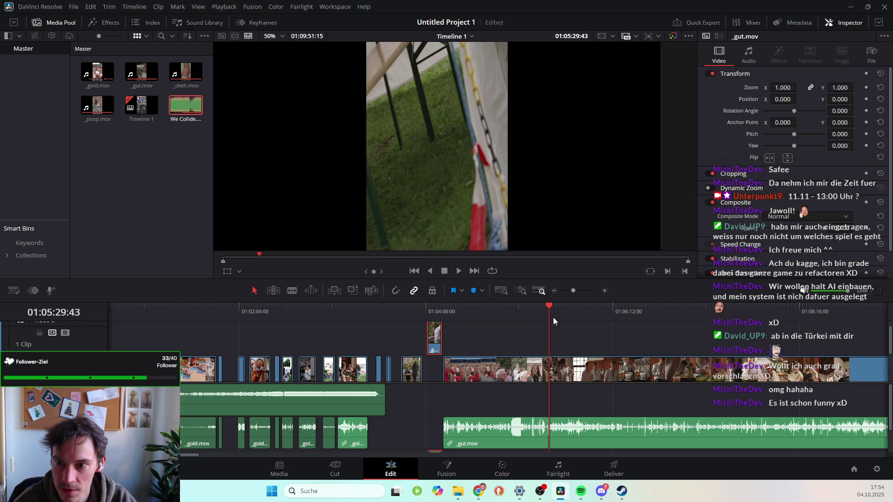
key(Right)
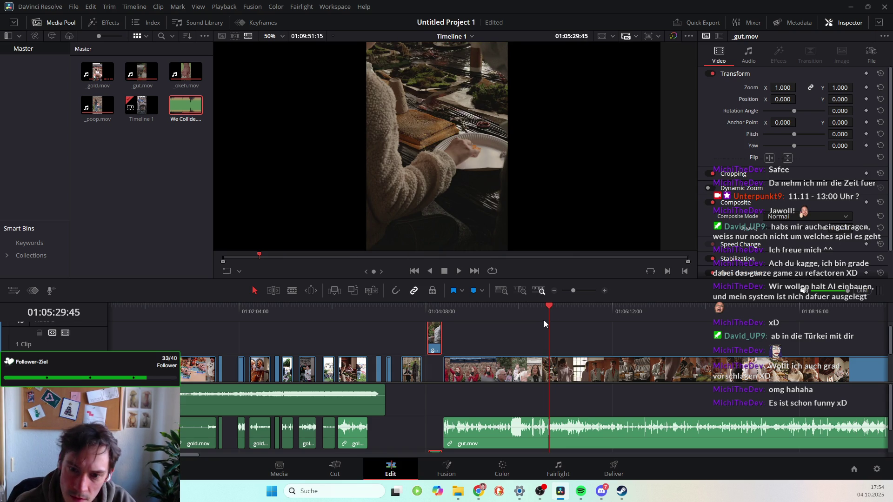
Blade-cut _gut.mov there, delete the left piece, and slide the clip left to close the gap.
click(548, 370)
click(254, 290)
click(475, 375)
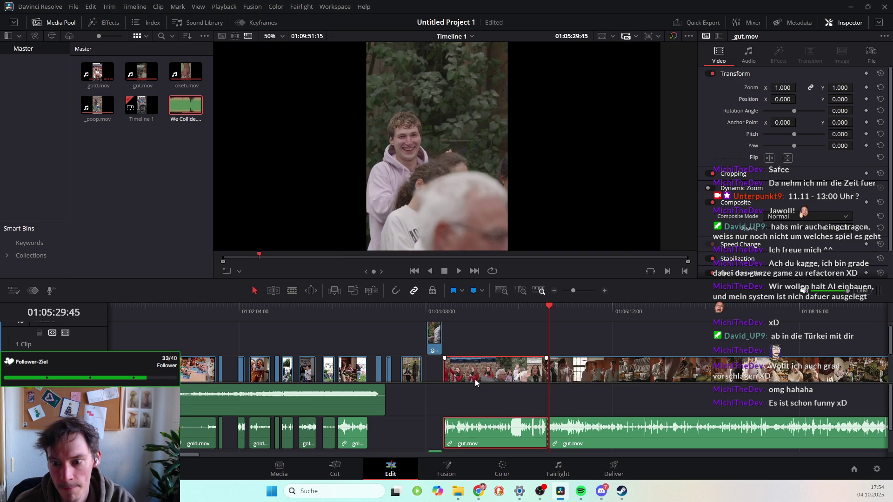
key(BackSpace)
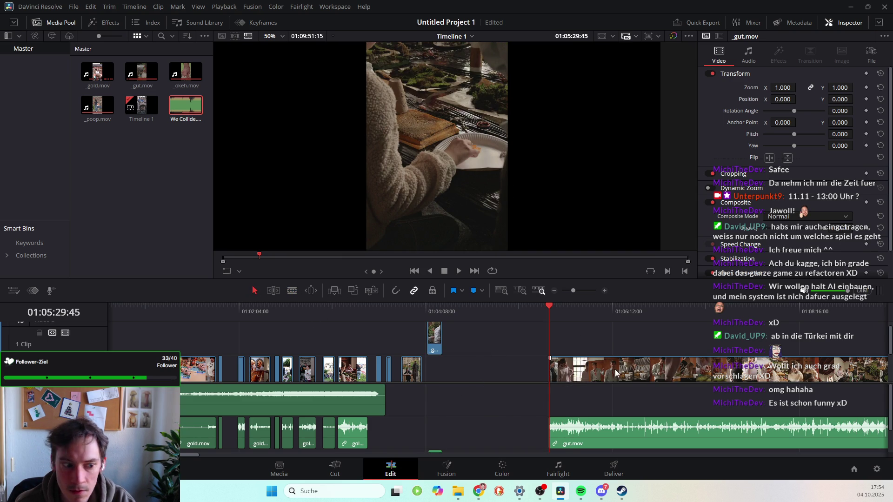
drag(602, 374, 507, 374)
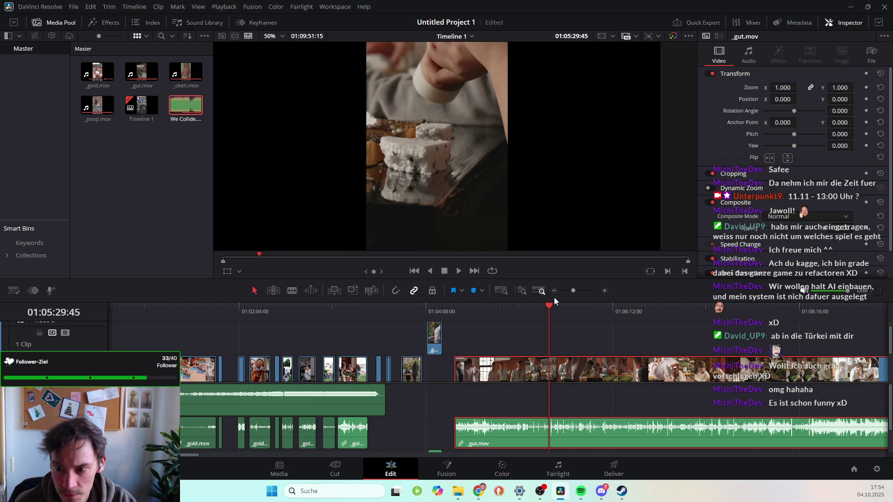
drag(456, 317, 462, 320)
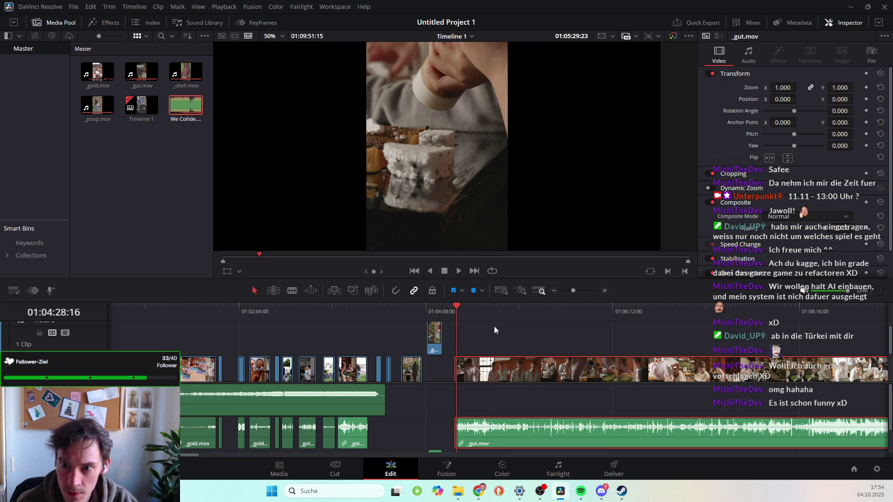
key(space)
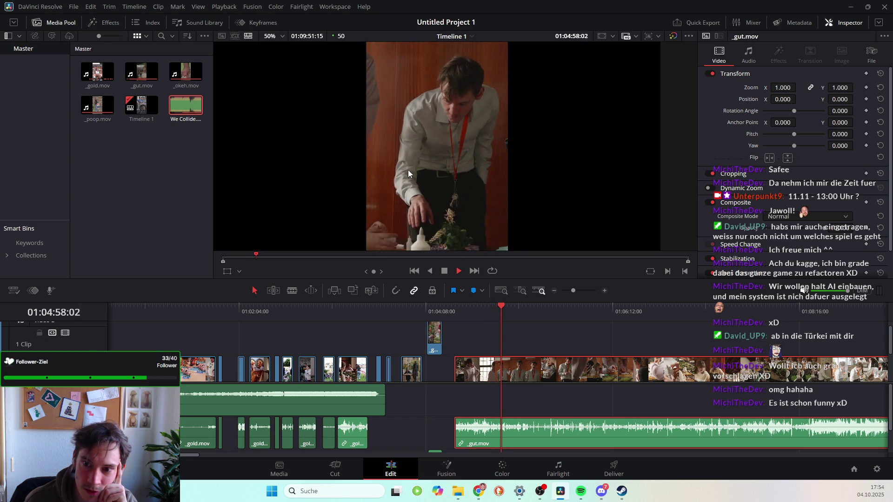
click(440, 272)
drag(504, 308, 495, 308)
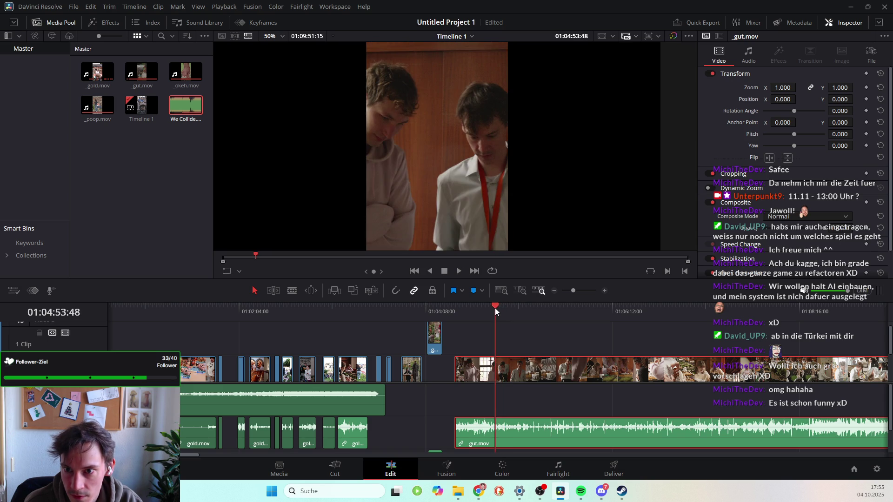
click(495, 307)
key(space)
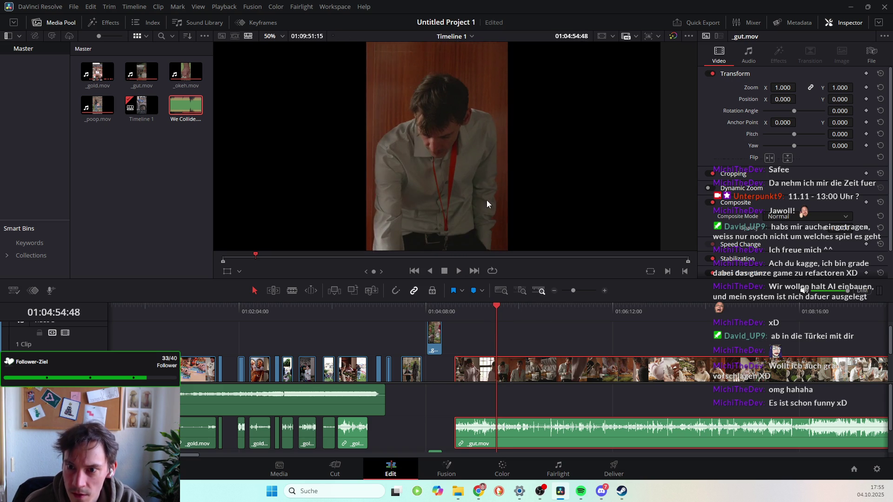
scroll(425, 104, up, 8)
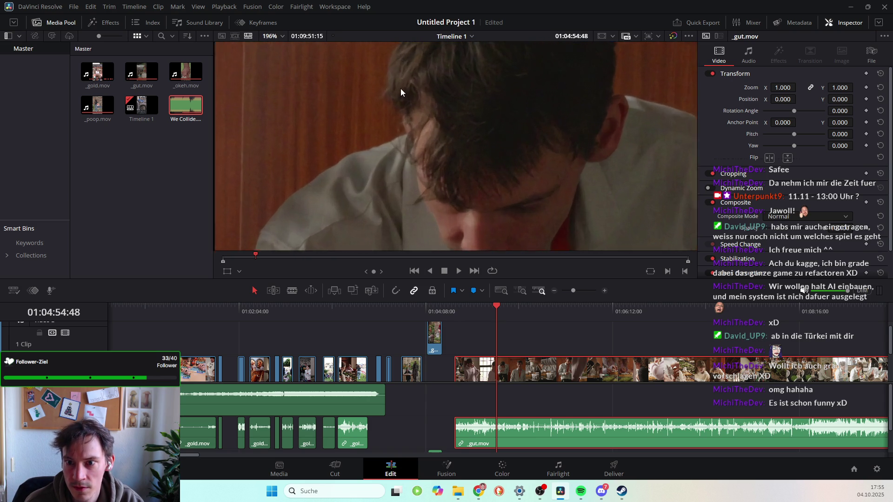
scroll(400, 92, up, 3)
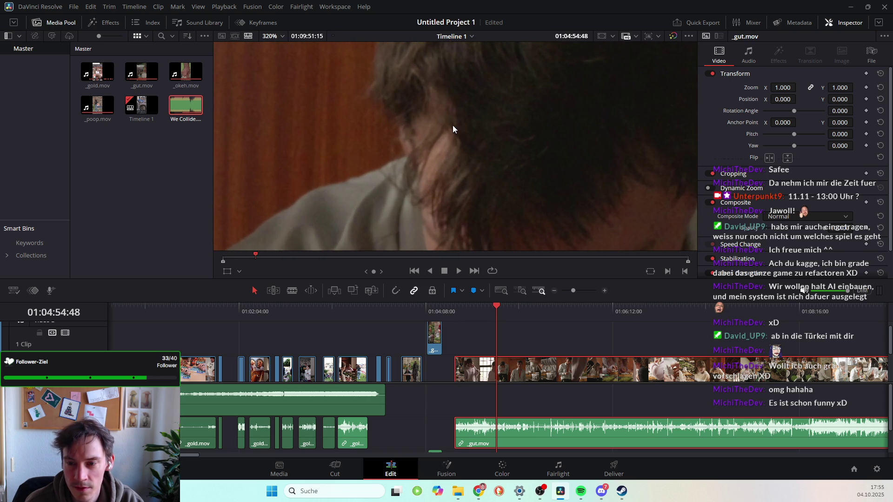
scroll(441, 142, down, 15)
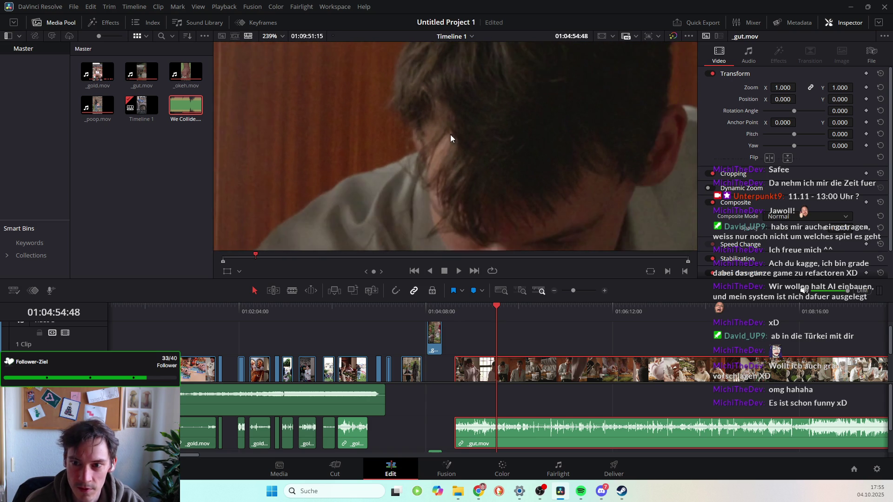
scroll(430, 151, up, 4)
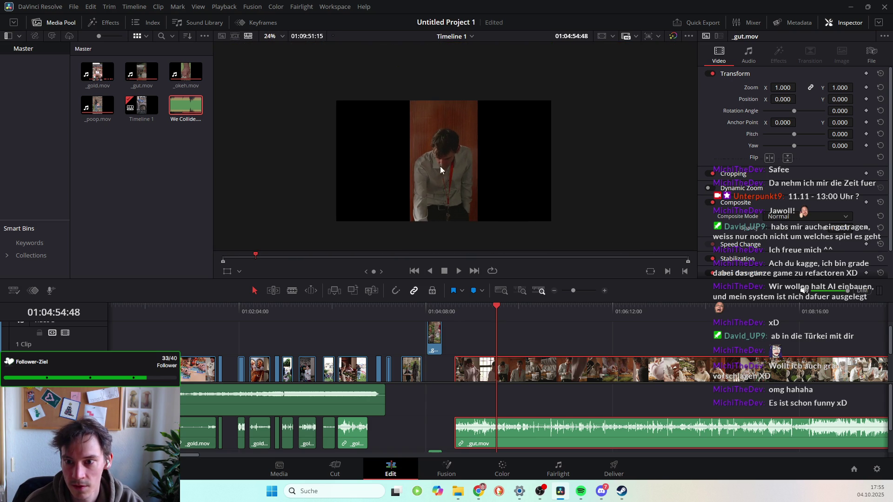
key(space)
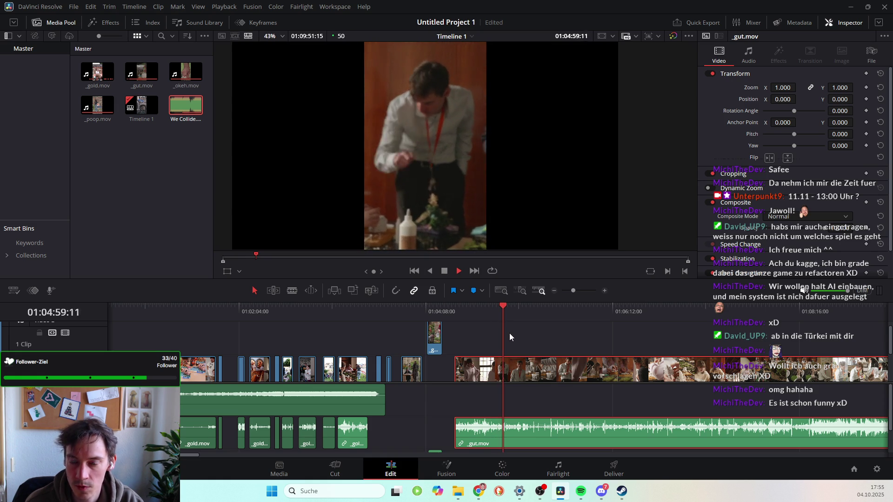
Play and pause _gut.mov from about 01:04:54, parking the playhead at 01:05:19:19.
key(space)
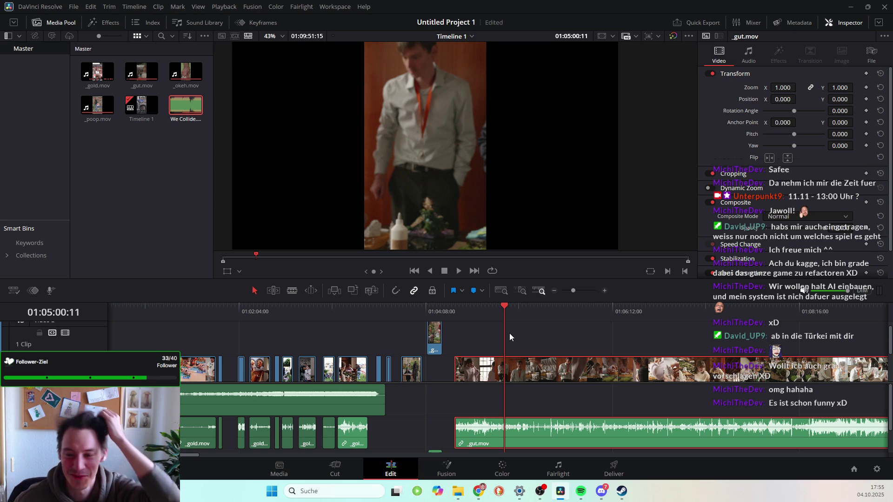
drag(502, 307, 496, 306)
key(space)
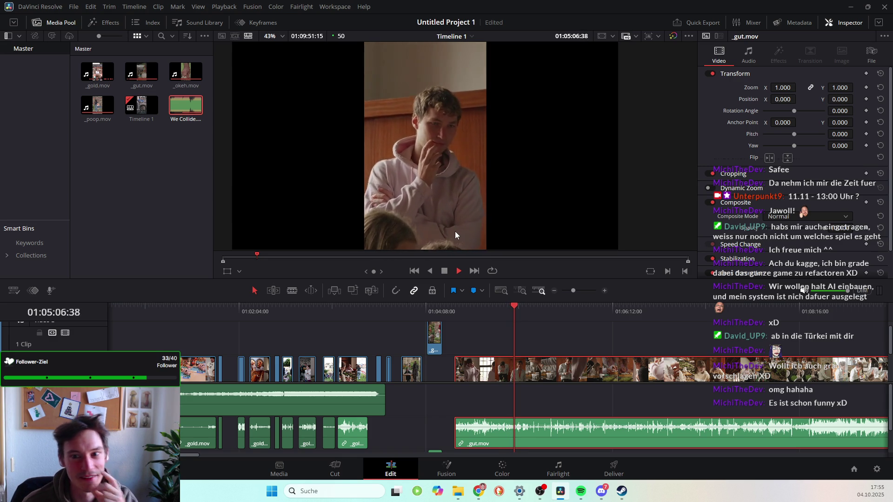
key(space)
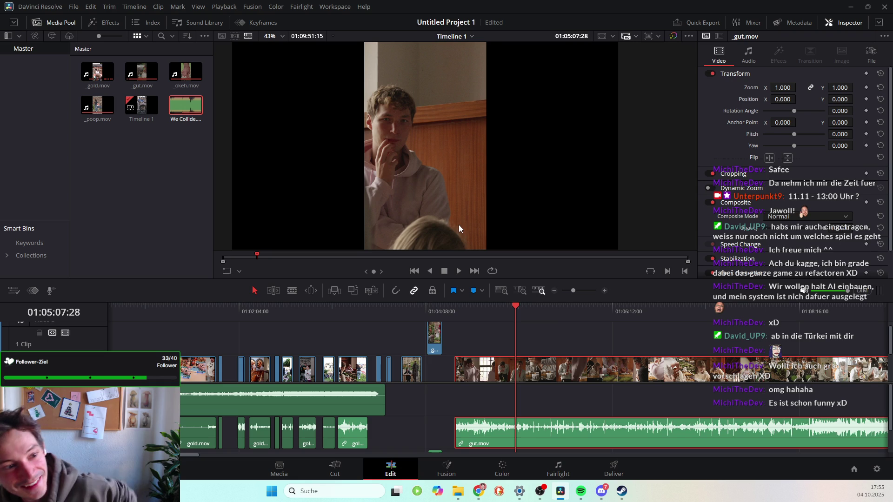
key(space)
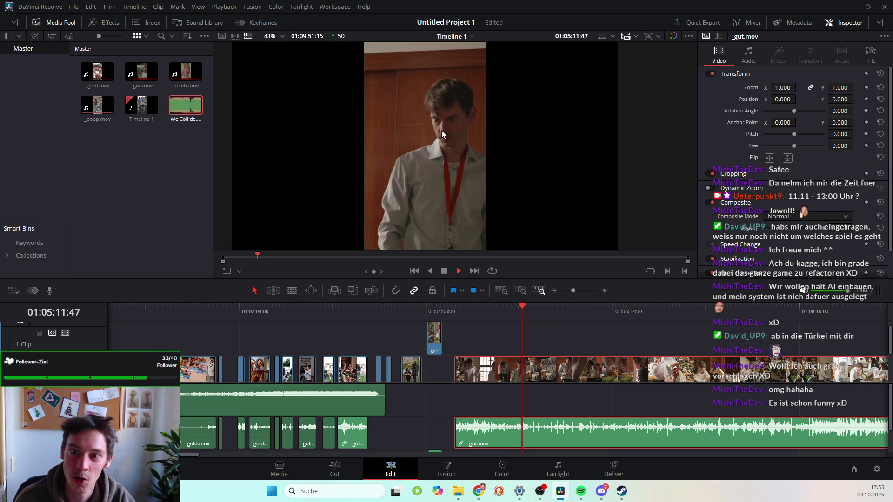
key(space)
key(space)
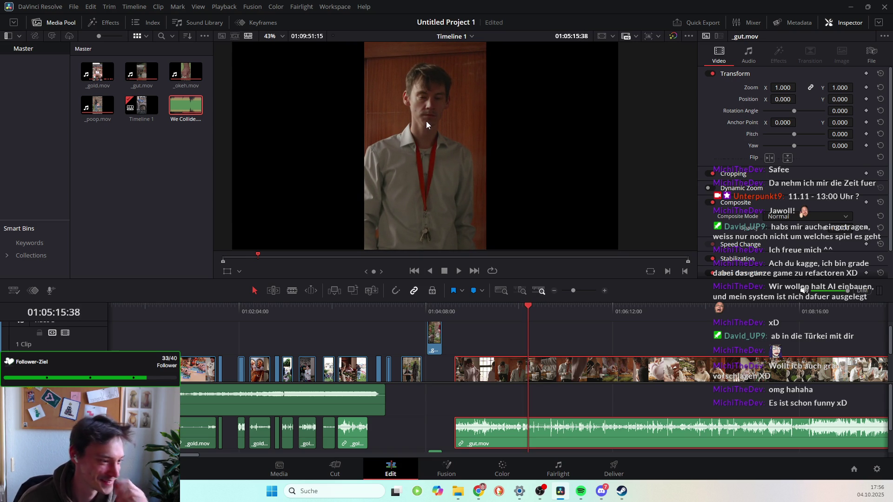
key(space)
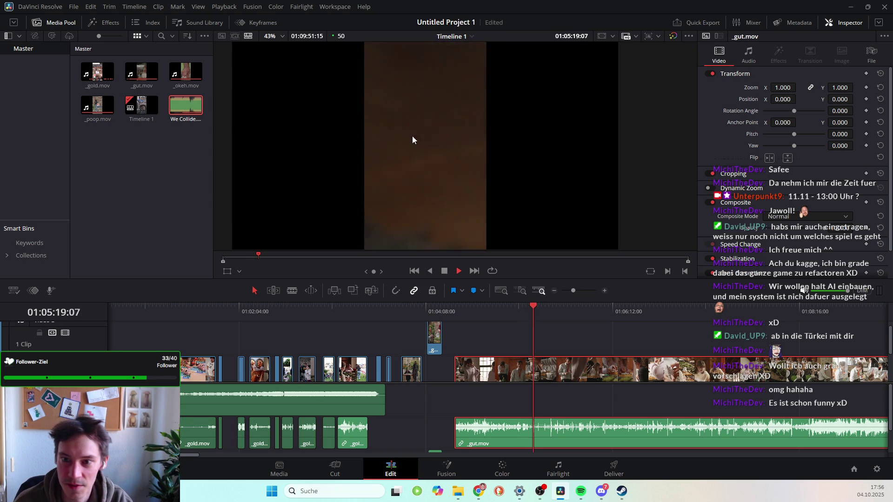
key(space)
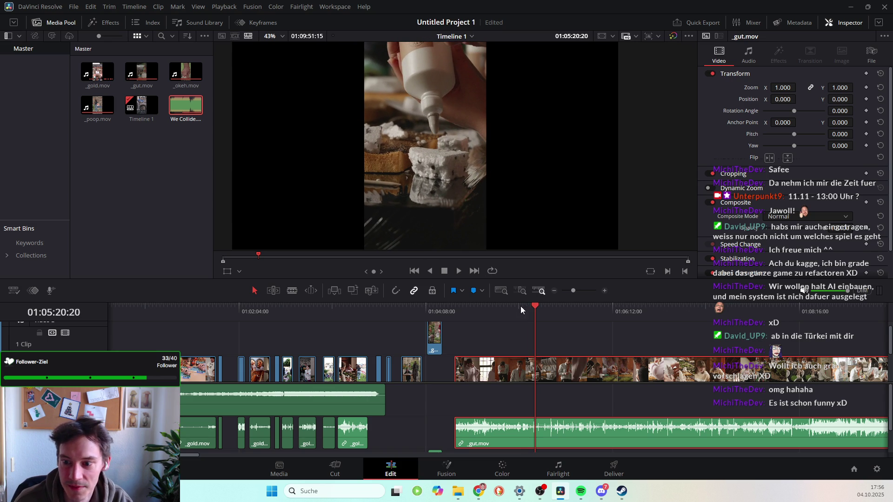
drag(536, 305, 532, 309)
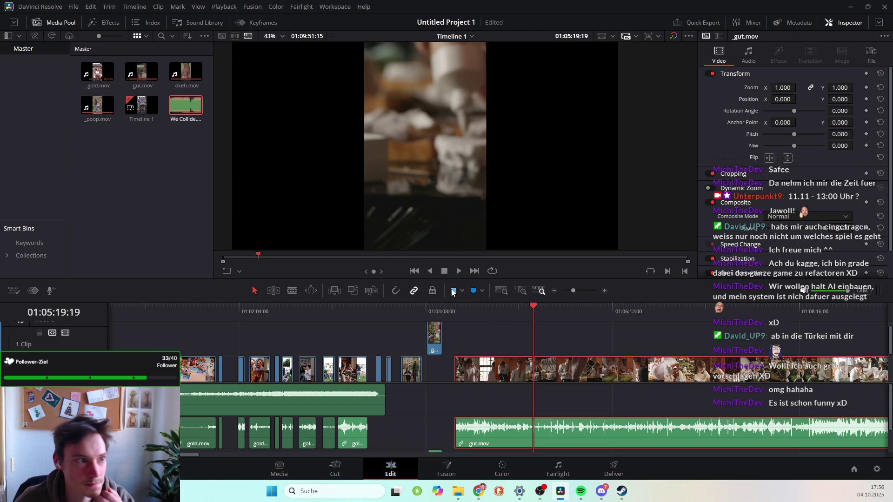
Blade-cut _gut.mov at 01:05:19:19 and move the playhead back to about 01:04:52.
click(293, 290)
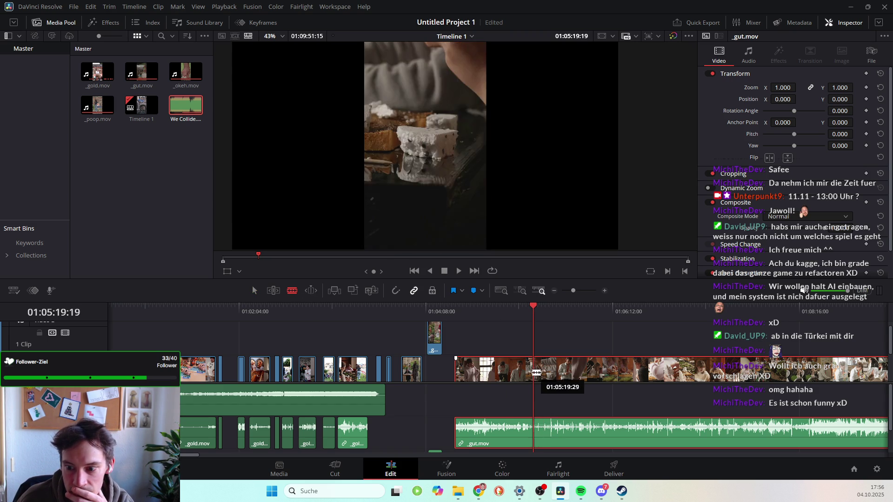
click(537, 372)
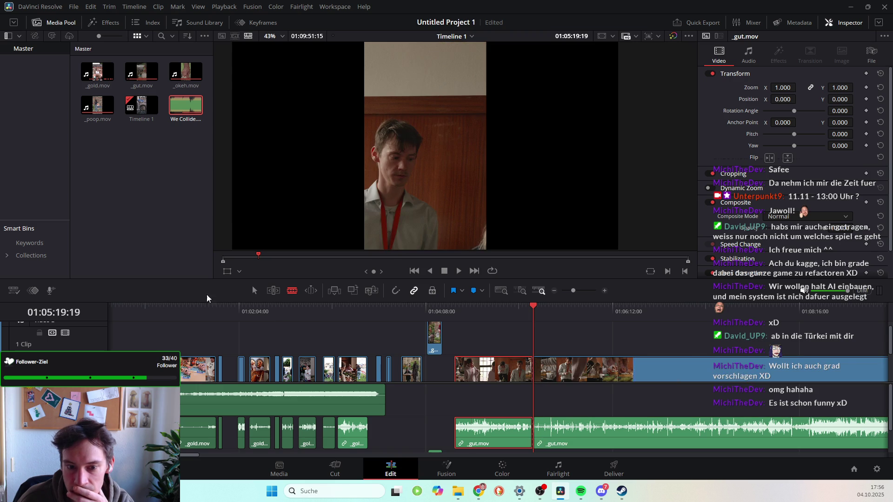
click(254, 291)
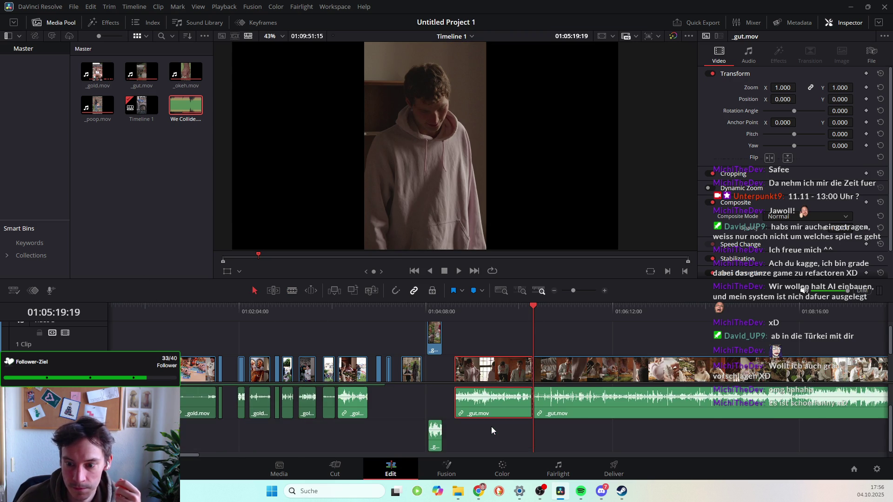
mouse_move(492, 311)
mouse_down()
mouse_move(456, 314)
mouse_move(520, 317)
mouse_move(528, 319)
mouse_move(477, 325)
mouse_move(532, 331)
mouse_move(481, 331)
mouse_move(493, 332)
mouse_up()
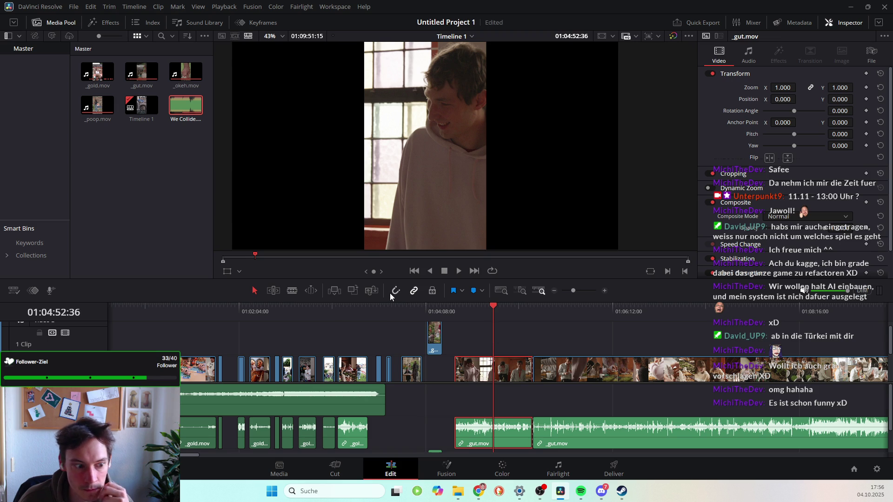
Cut again at 01:04:52:36 and delete the piece between the two cuts.
click(292, 291)
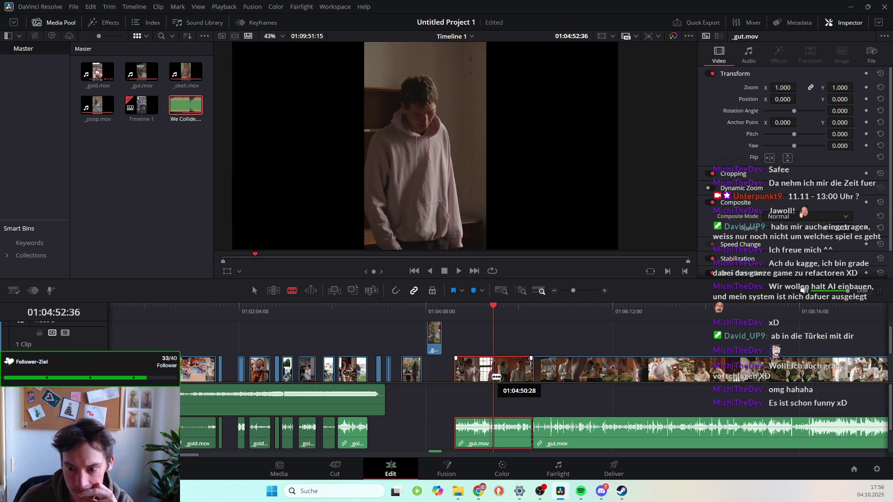
click(493, 372)
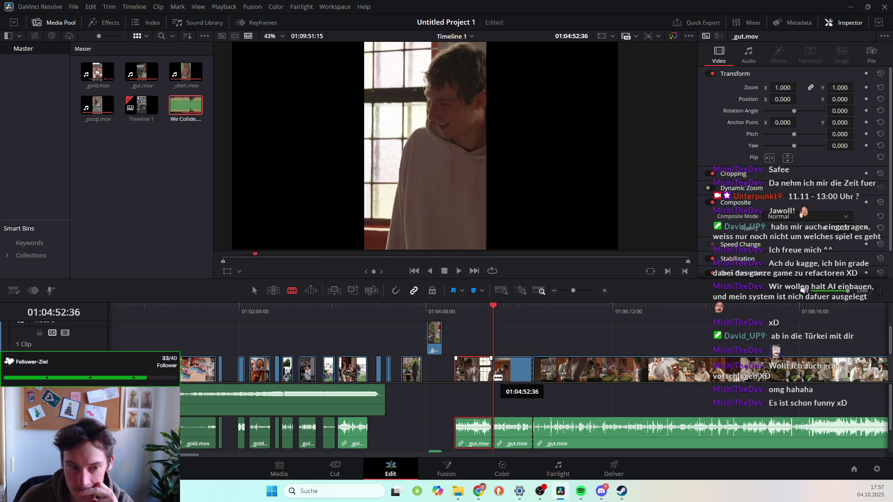
click(514, 385)
key(Delete)
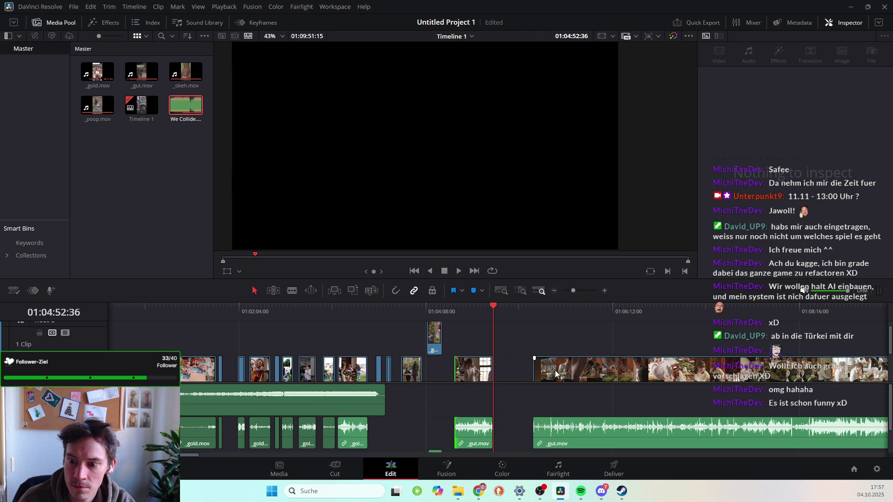
Play the _gut.mov footage after the gap, then scrub back to 01:05:45:11.
mouse_move(496, 316)
mouse_down()
mouse_move(517, 304)
mouse_move(570, 316)
mouse_move(559, 316)
mouse_up()
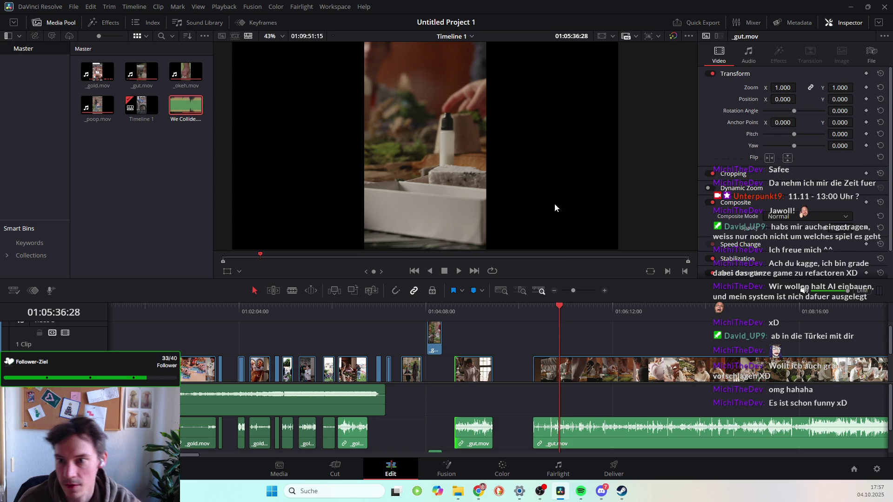
key(space)
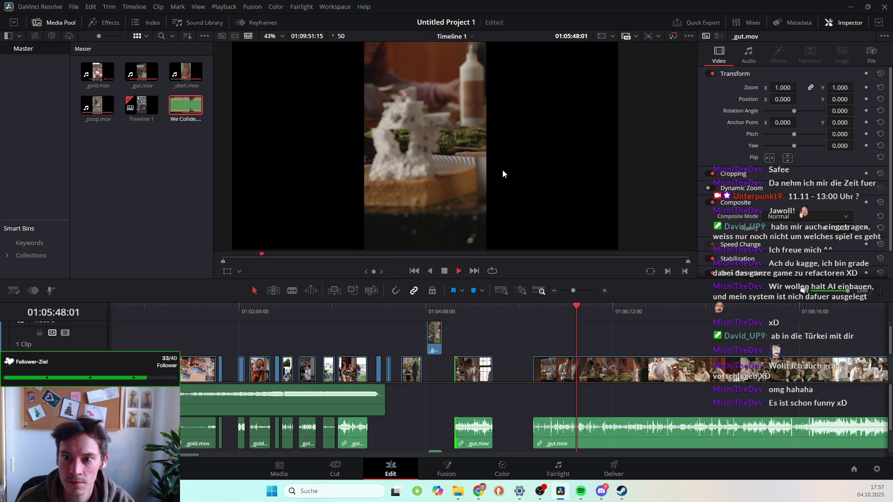
key(space)
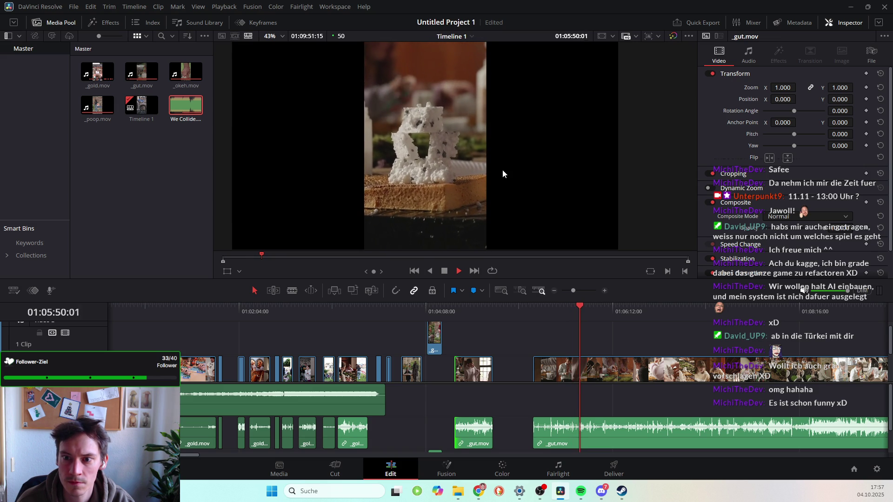
drag(580, 309, 572, 306)
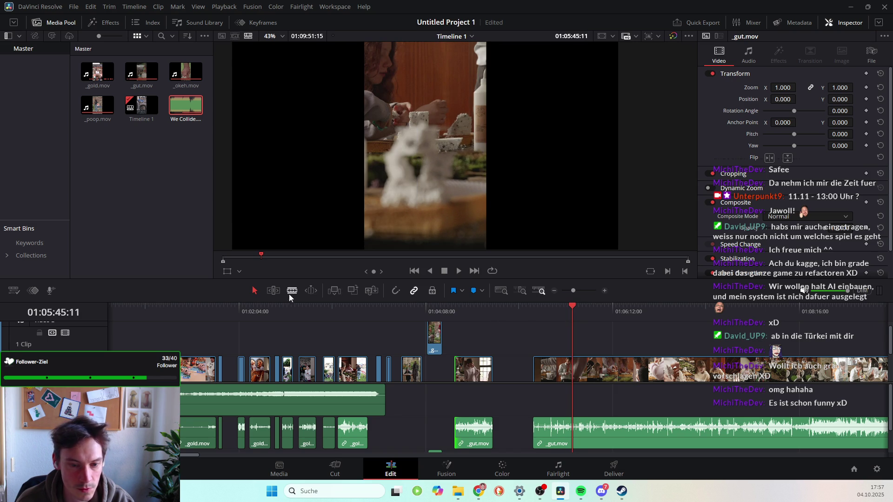
Split _gut.mov at 01:05:45:11, delete the piece before it, and play from the new start.
drag(531, 389, 573, 374)
click(573, 375)
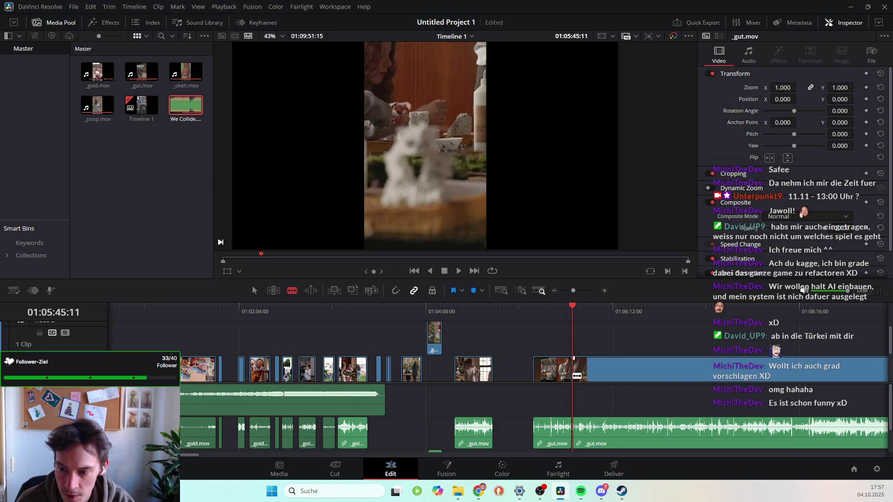
click(254, 291)
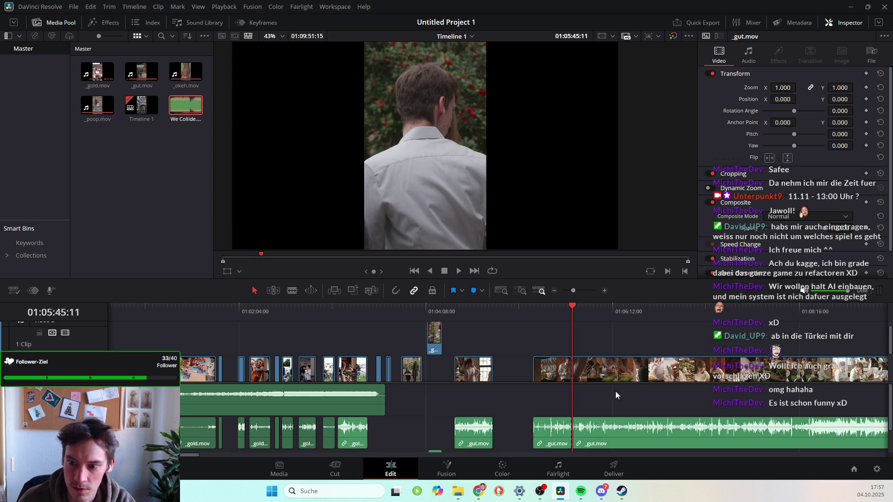
key(BackSpace)
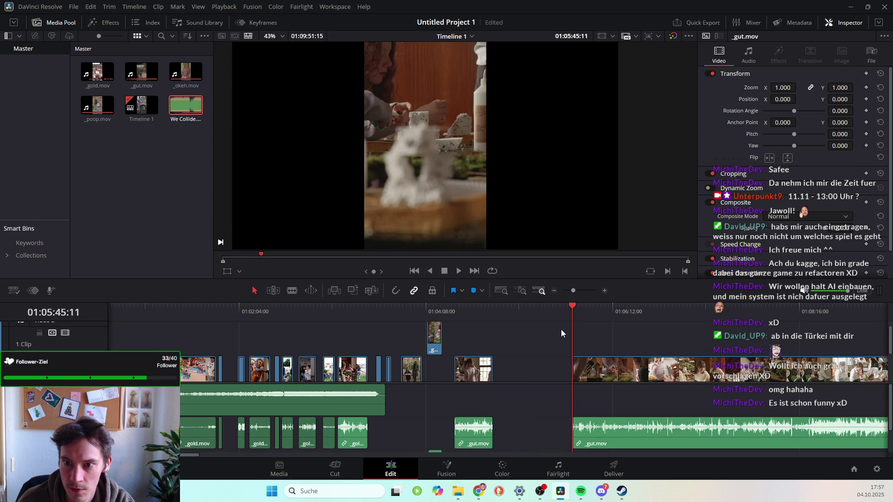
key(space)
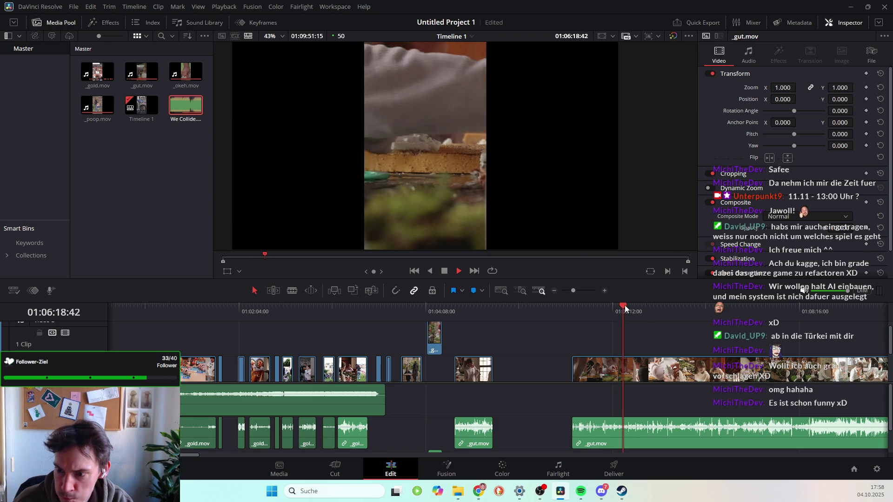
Find 01:08:26:05 and split the long _gut.mov clip there with the Blade tool.
mouse_move(623, 308)
mouse_down()
mouse_move(831, 309)
mouse_move(814, 311)
mouse_up()
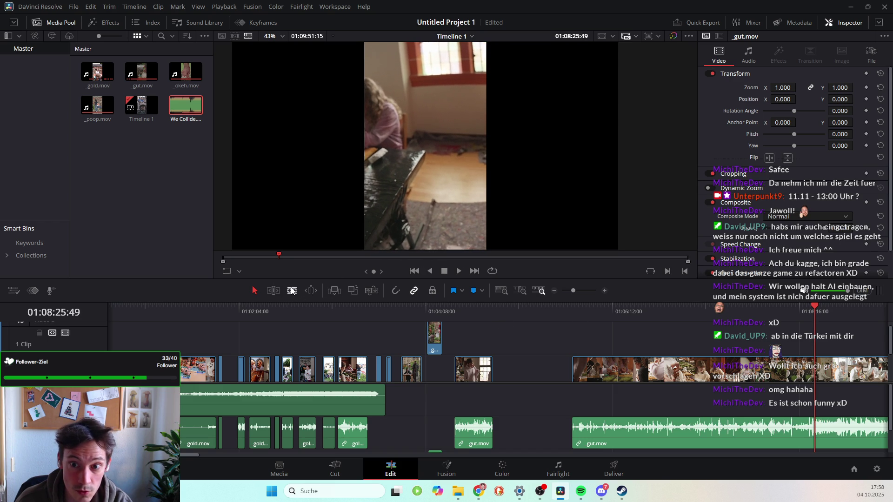
key(j)
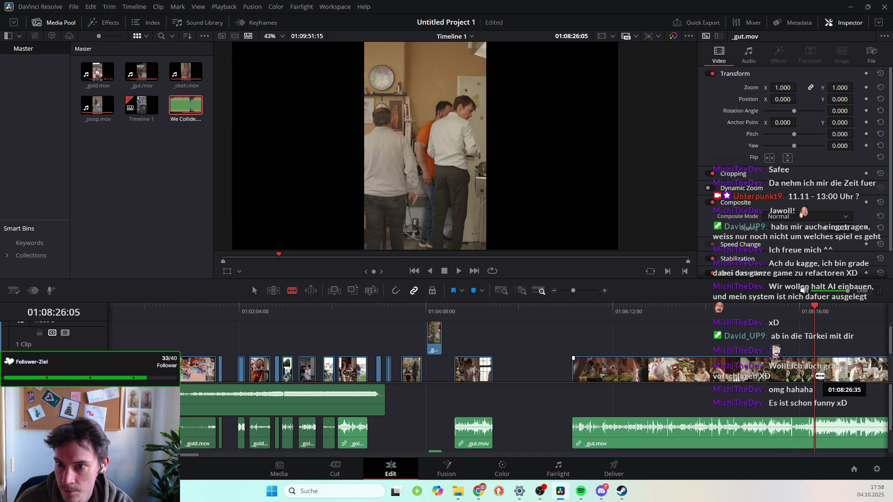
click(818, 375)
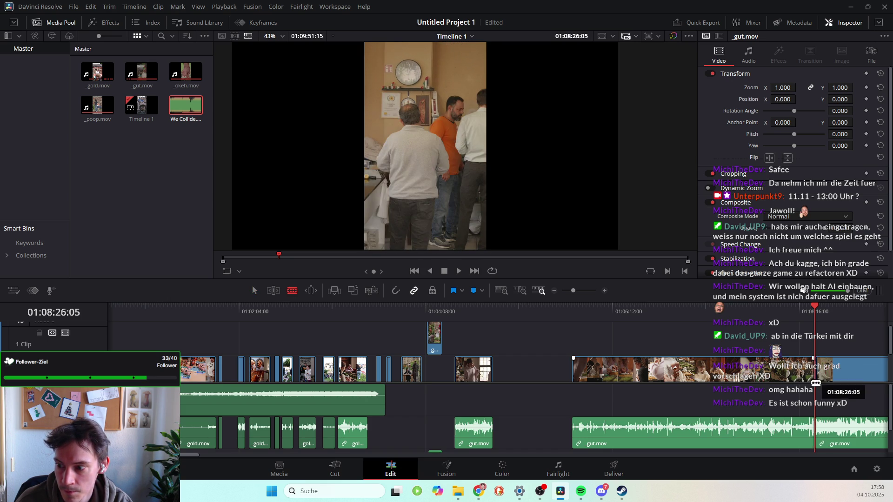
Slide the _gut.mov piece before the 01:08:26 cut leftward, then stop the pizza playback.
drag(656, 376, 588, 376)
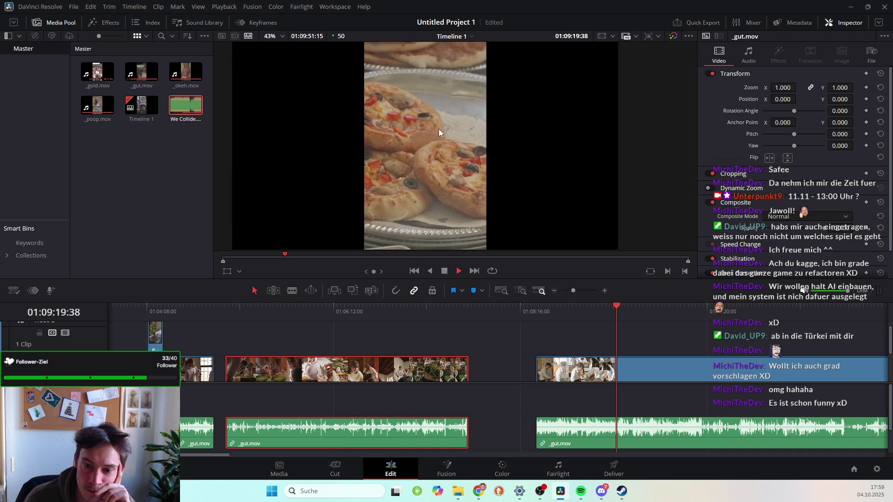
key(space)
Step back frame by frame to the cut point around 01:09:18.
drag(619, 307, 617, 308)
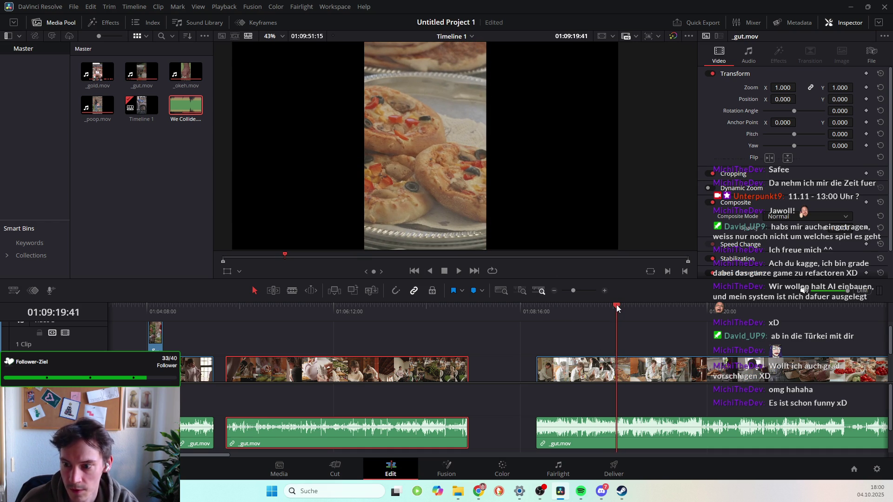
key(Left)
key(Left)
key(Left)
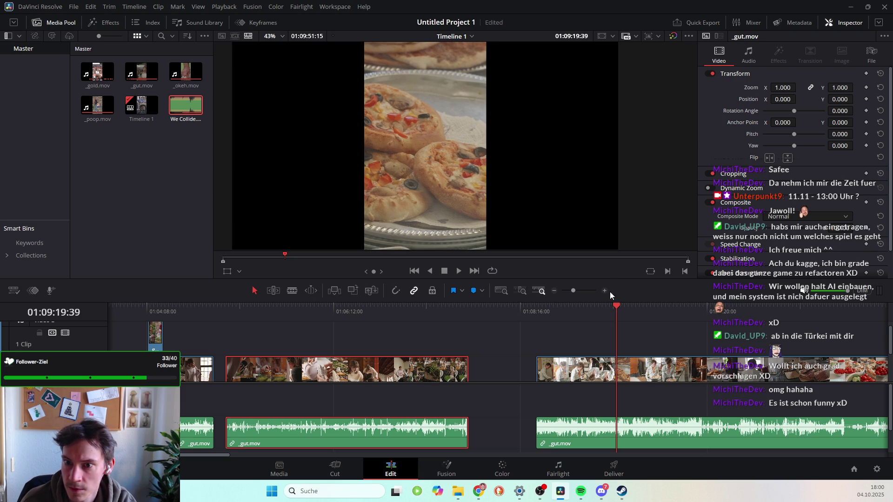
key(Left)
key(Left)
key(Left)
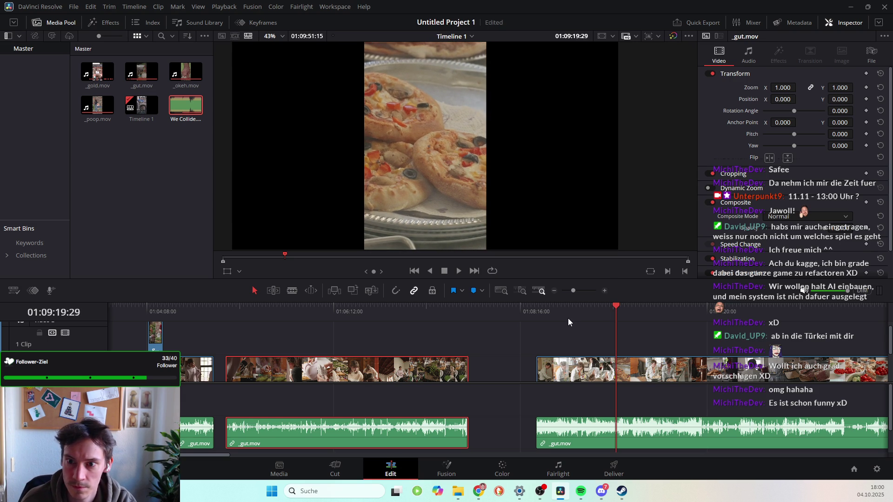
key(Left)
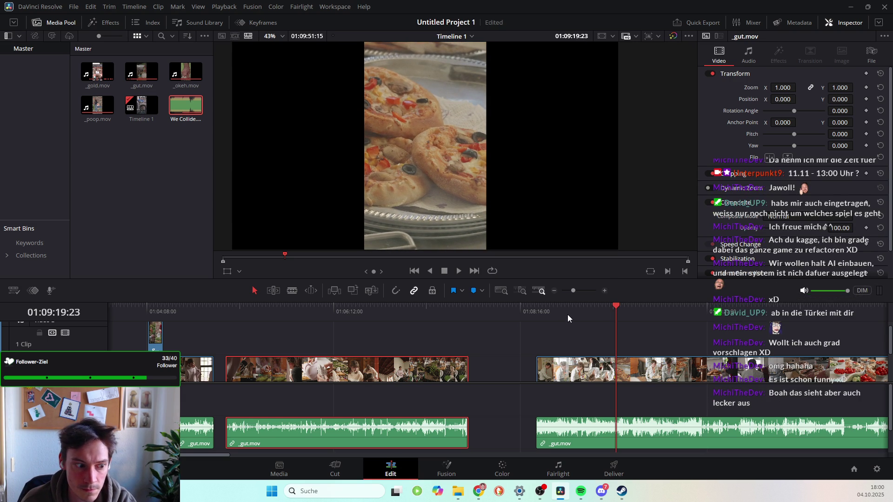
key(Left)
key(Left)
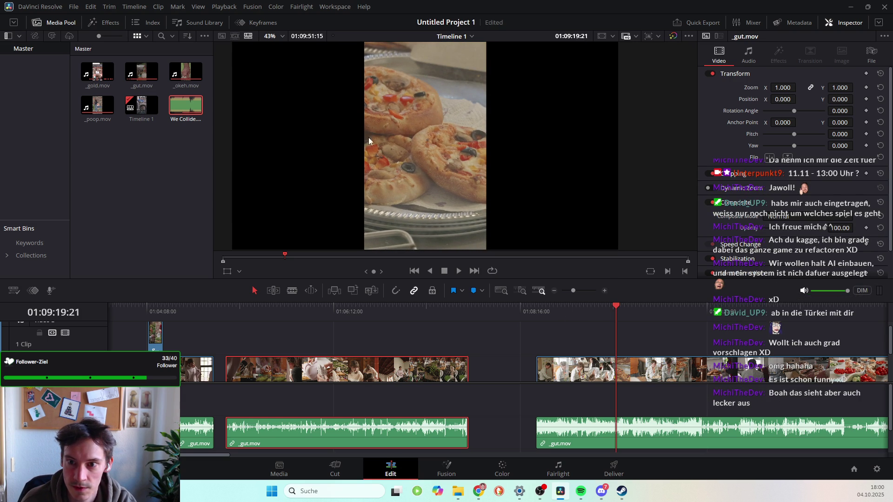
key(Left)
key(Left)
key(Left)
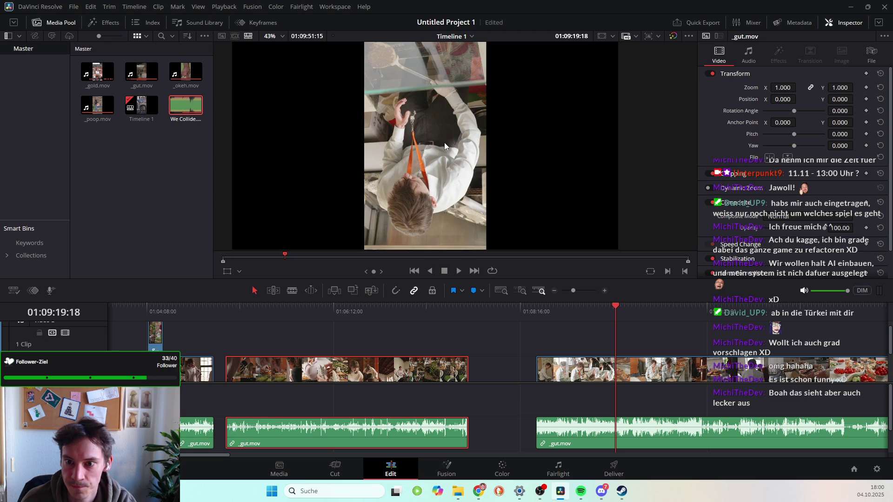
Split the right _gut.mov clip at that frame and delete the piece before the cut.
click(618, 375)
click(254, 290)
click(584, 372)
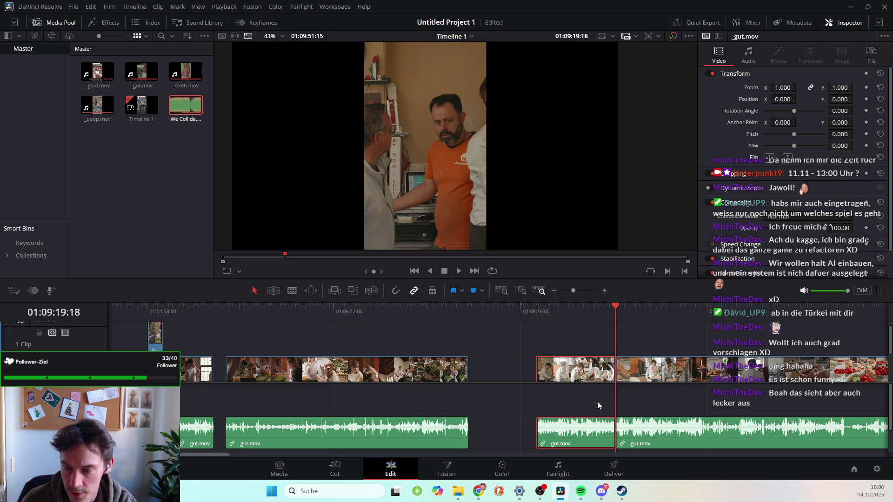
key(BackSpace)
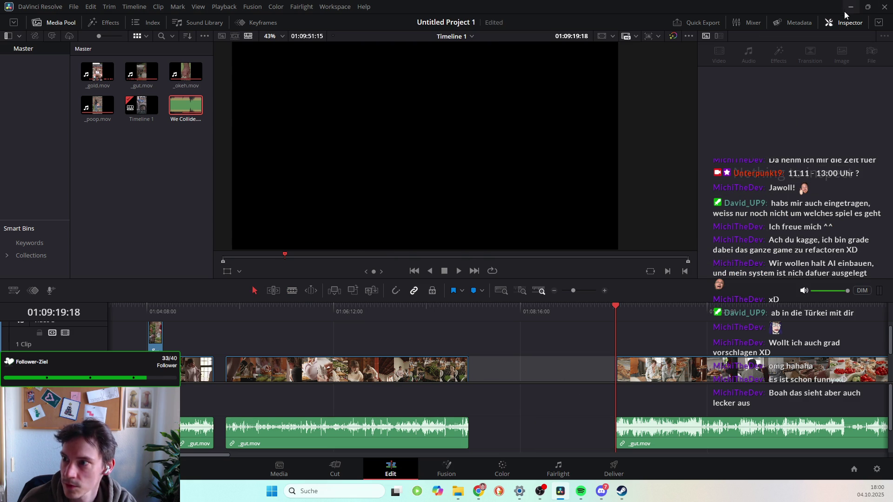
Switch to Chrome and search Google for 'Manakish' in a maximized window.
click(851, 7)
mouse_move(482, 488)
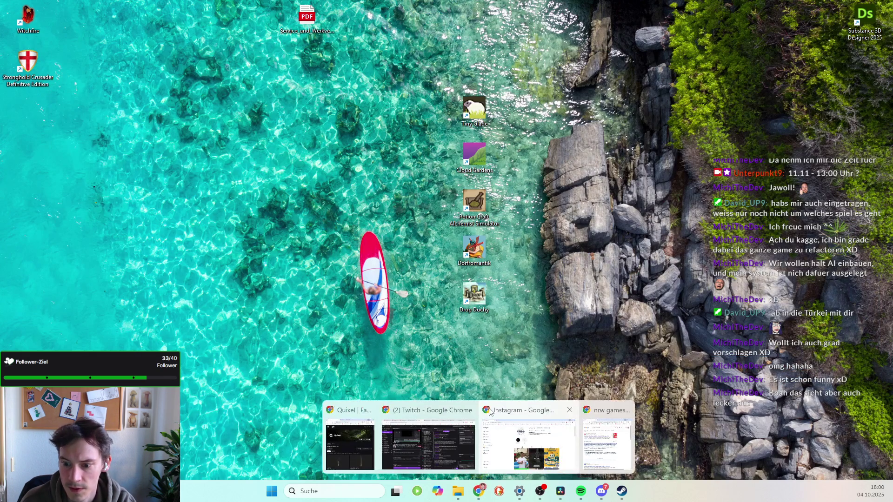
click(607, 438)
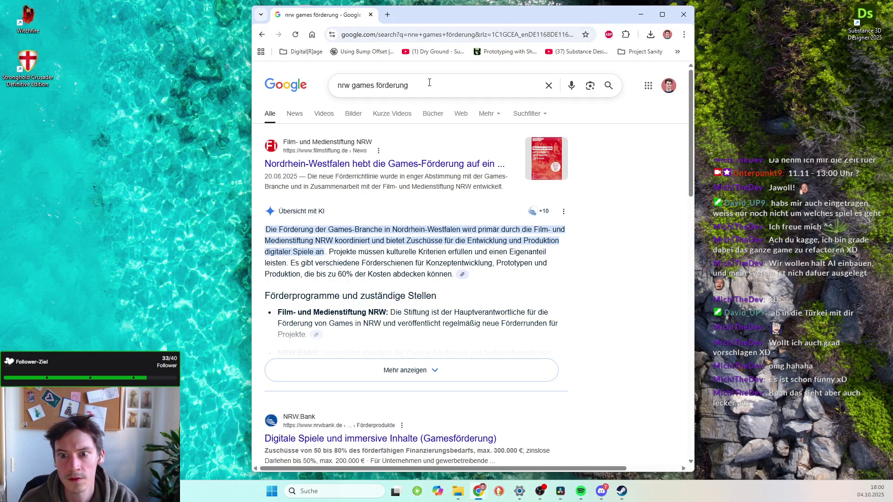
text(Manakish)
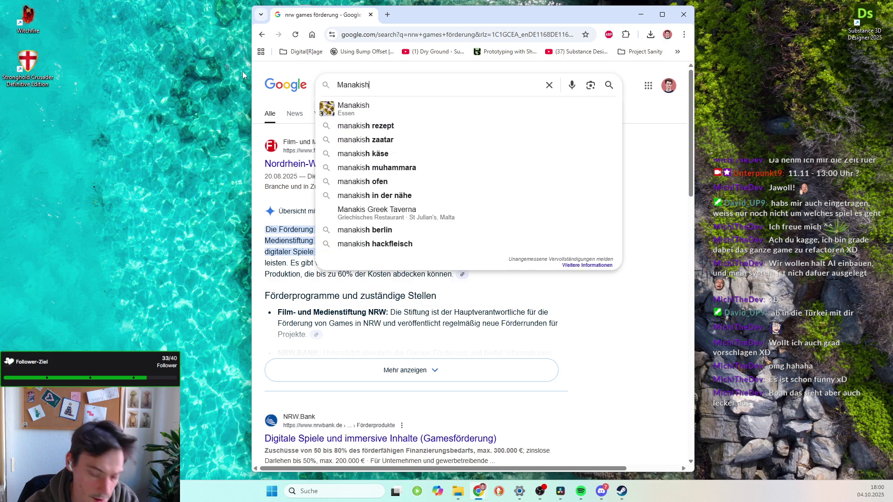
key(Return)
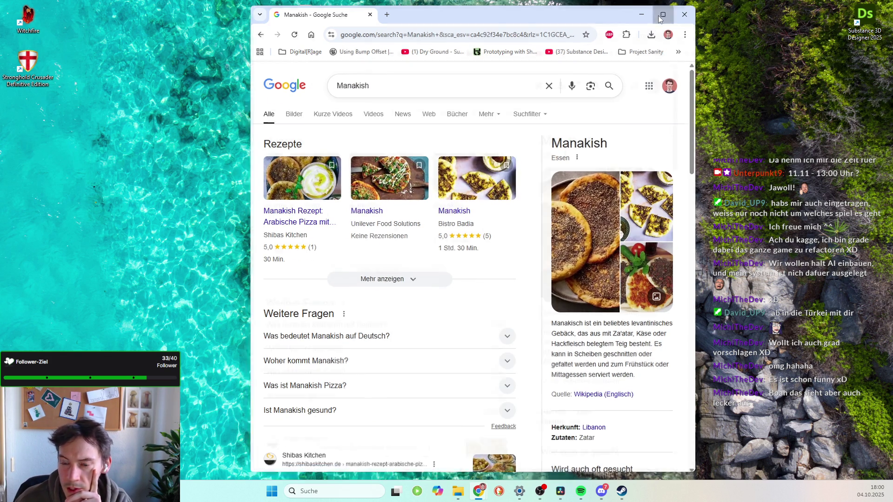
key(super+Up)
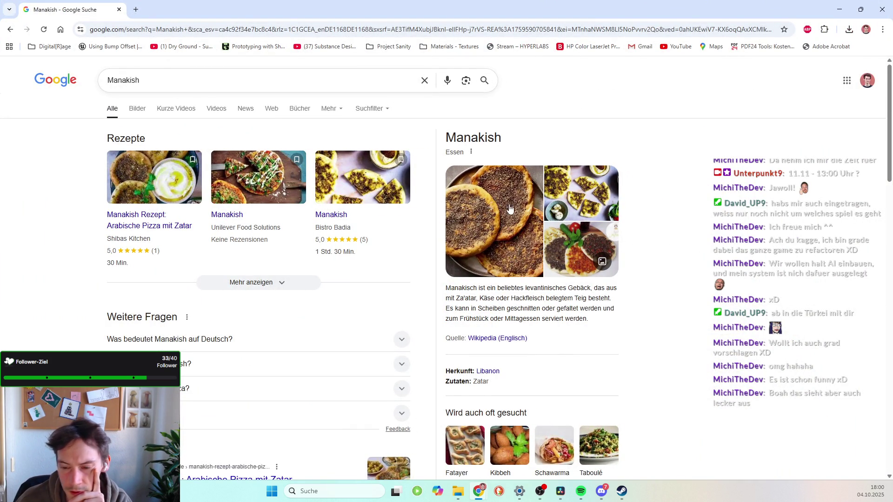
Scan the Manakish results, then switch to the image results.
scroll(510, 209, down, 2)
scroll(369, 309, down, 4)
scroll(430, 321, up, 3)
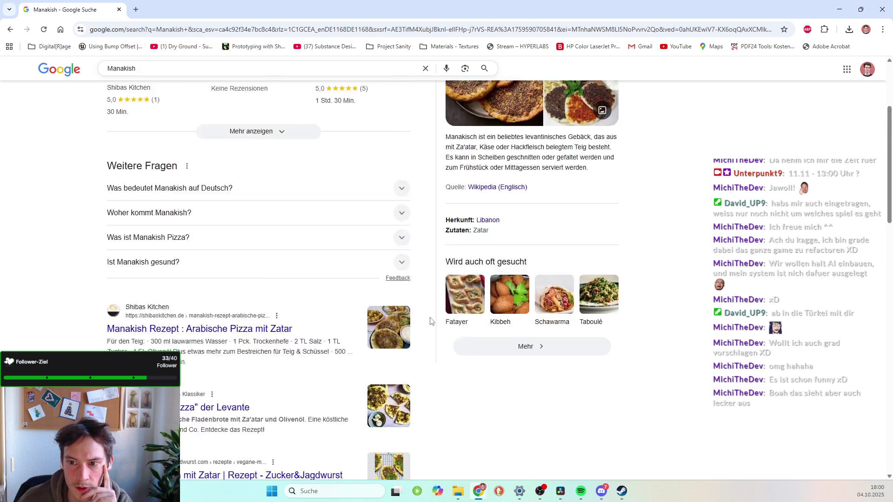
scroll(521, 214, up, 4)
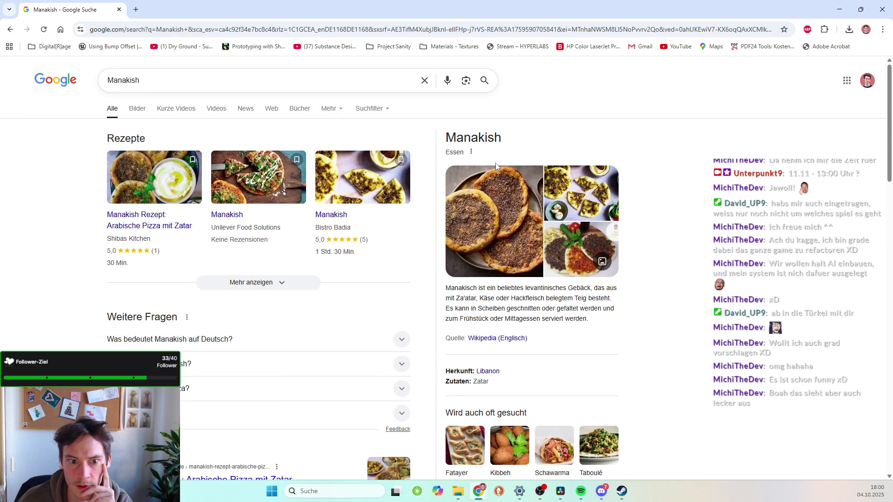
click(136, 112)
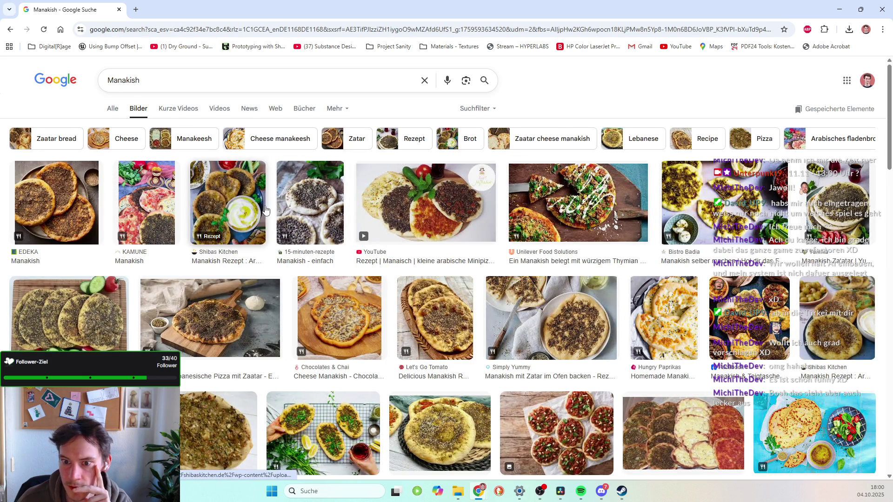
Scroll down through the Manakish flatbread image results, then minimize Chrome.
scroll(224, 172, down, 1)
scroll(199, 165, down, 1)
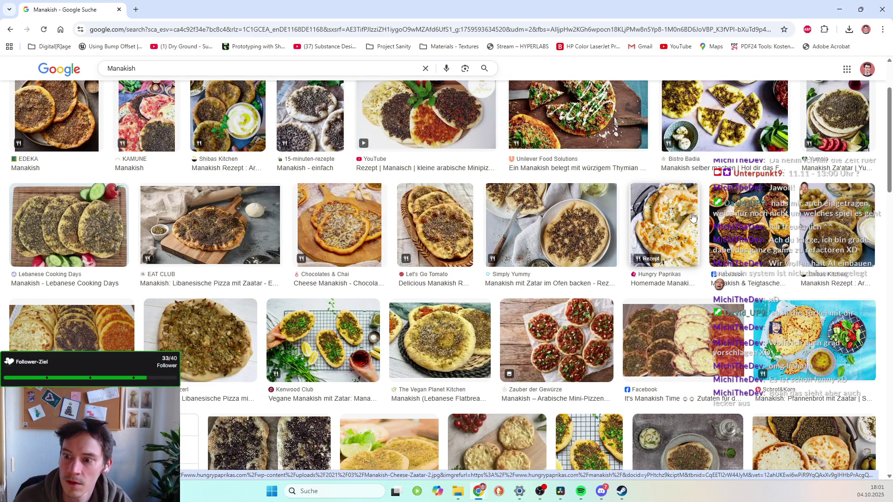
scroll(661, 234, down, 4)
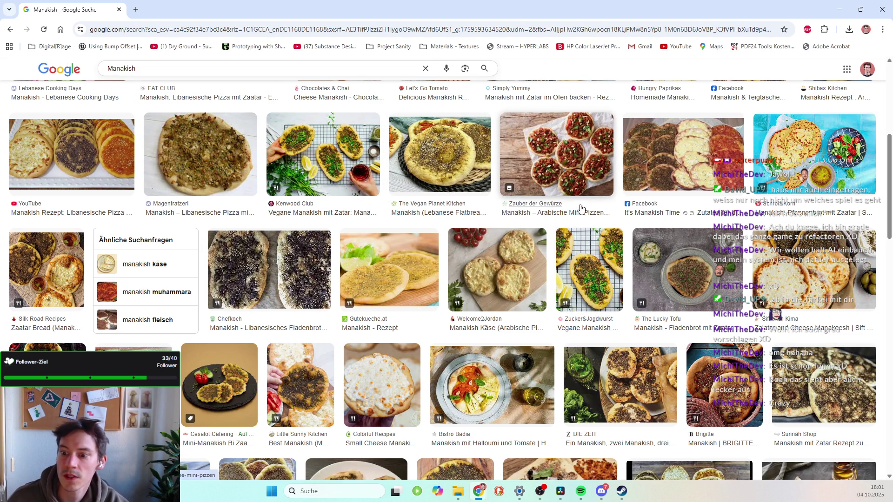
scroll(568, 213, down, 2)
scroll(484, 219, down, 1)
scroll(473, 219, down, 7)
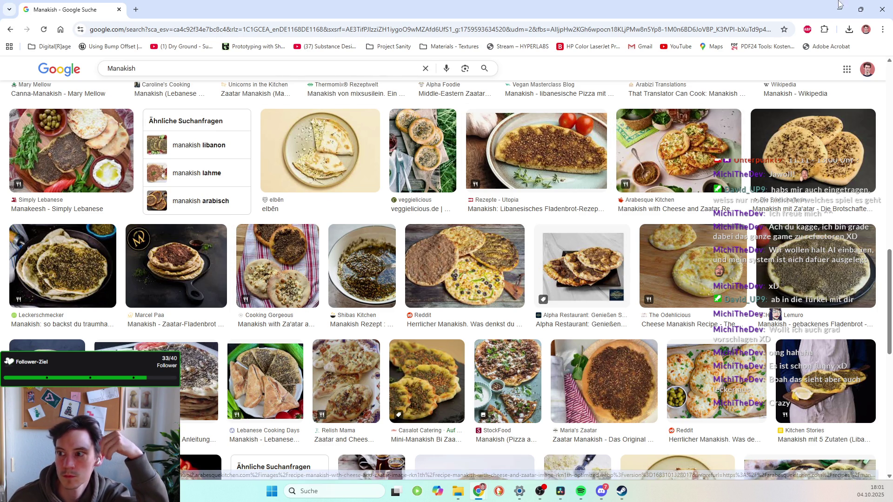
scroll(204, 241, down, 7)
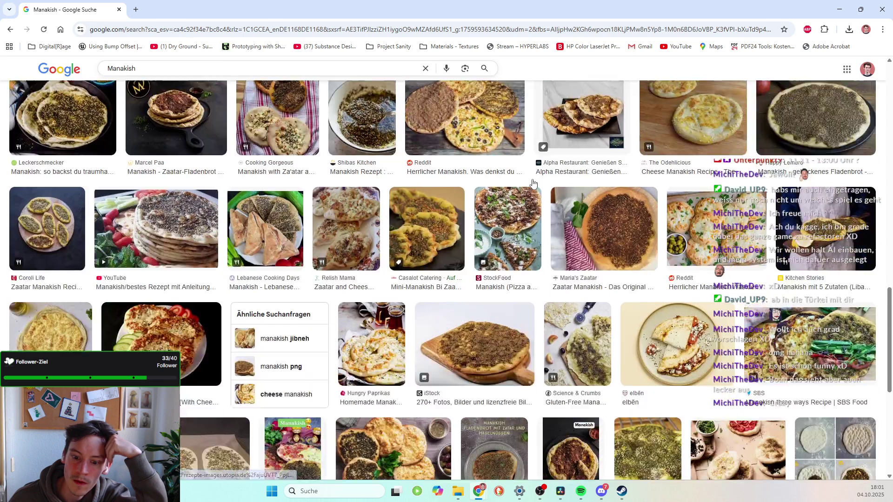
scroll(219, 253, down, 3)
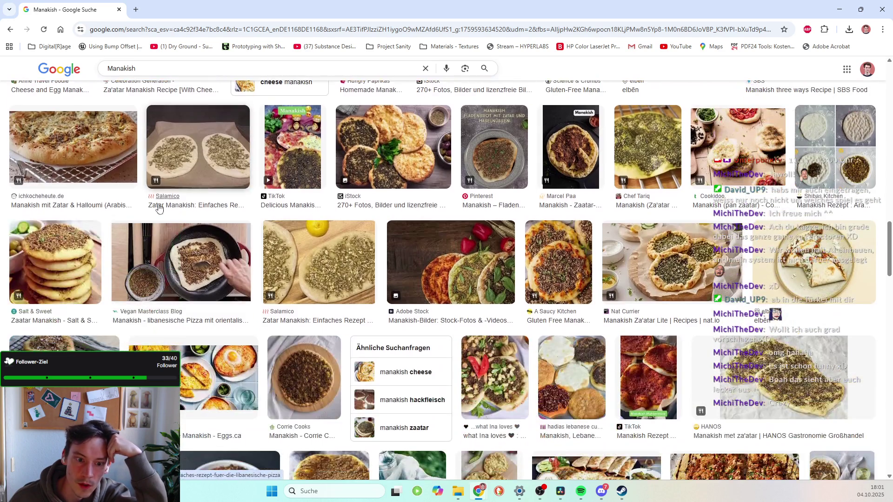
scroll(425, 226, down, 3)
scroll(425, 226, down, 5)
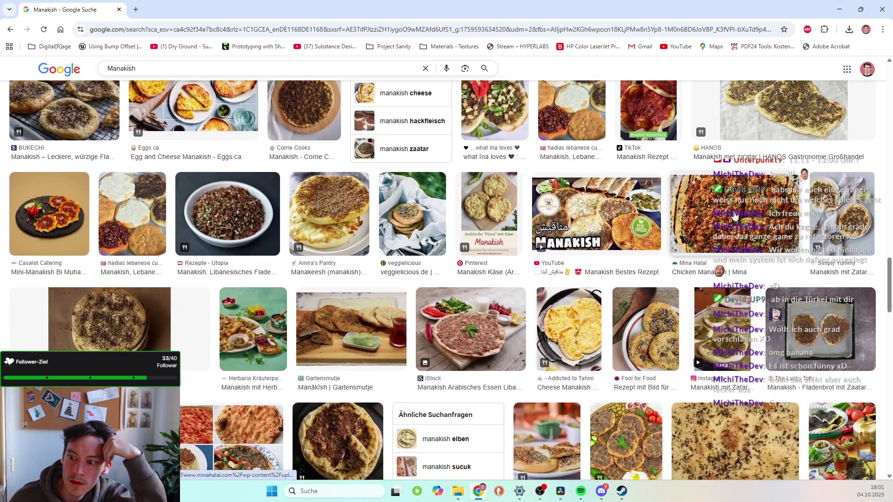
click(839, 9)
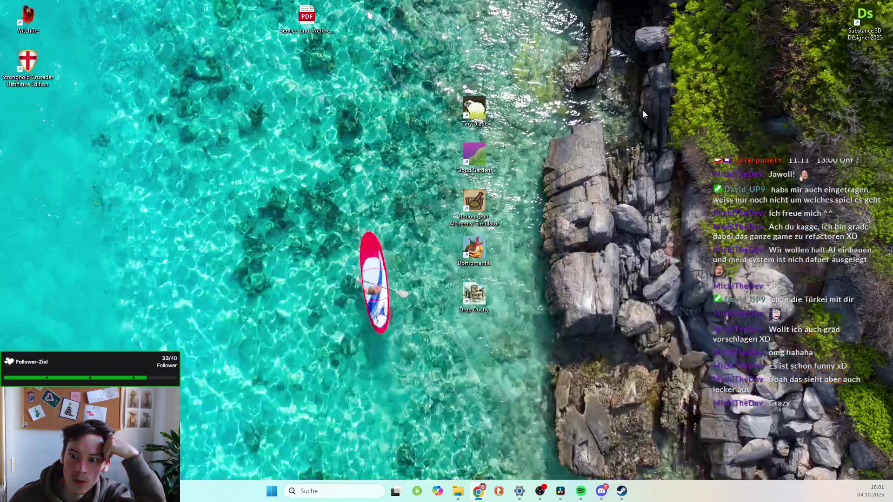
Bring Resolve back, stop playback and set the playhead to 01:09:34:32.
click(561, 492)
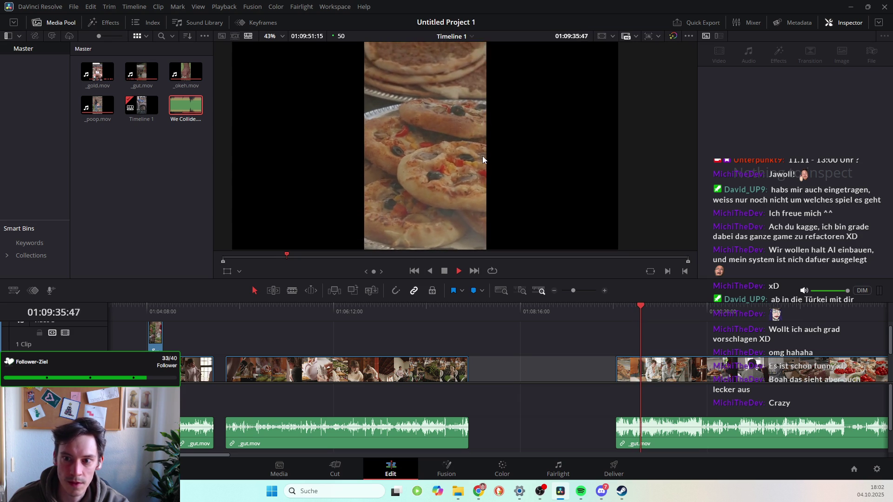
key(space)
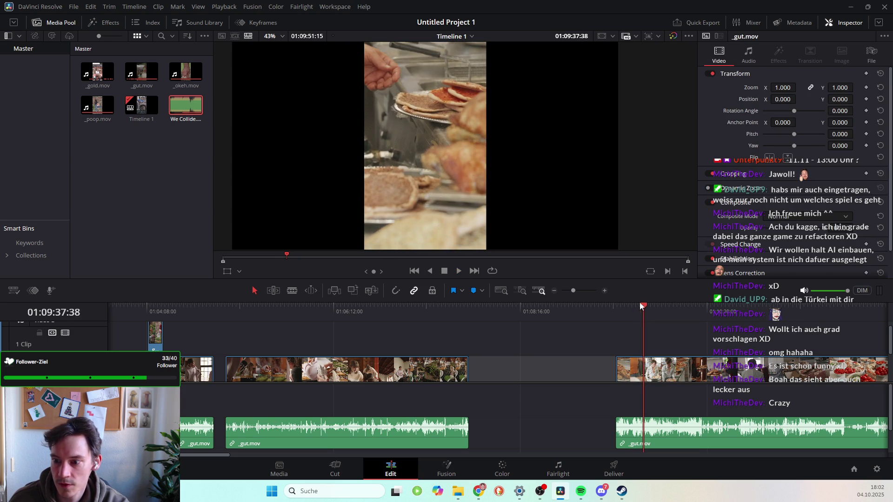
drag(642, 308, 638, 308)
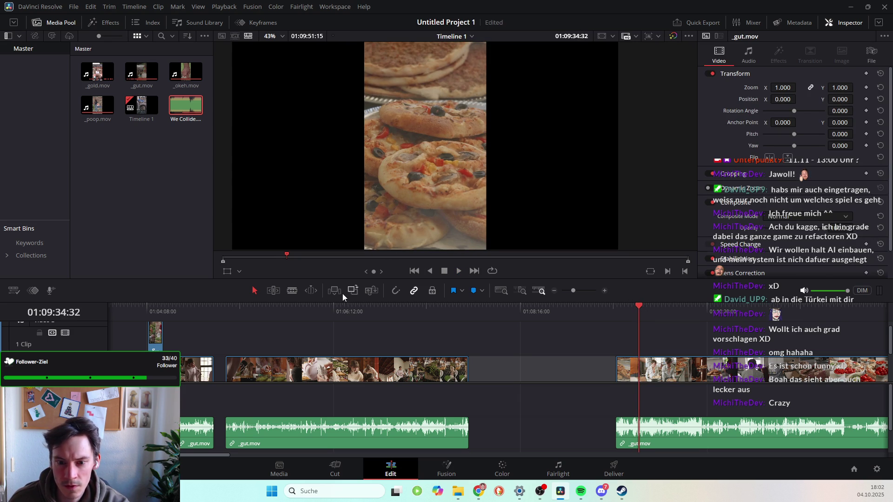
Split the right _gut.mov clip there, move the short piece onto V2, and play the edit.
click(644, 373)
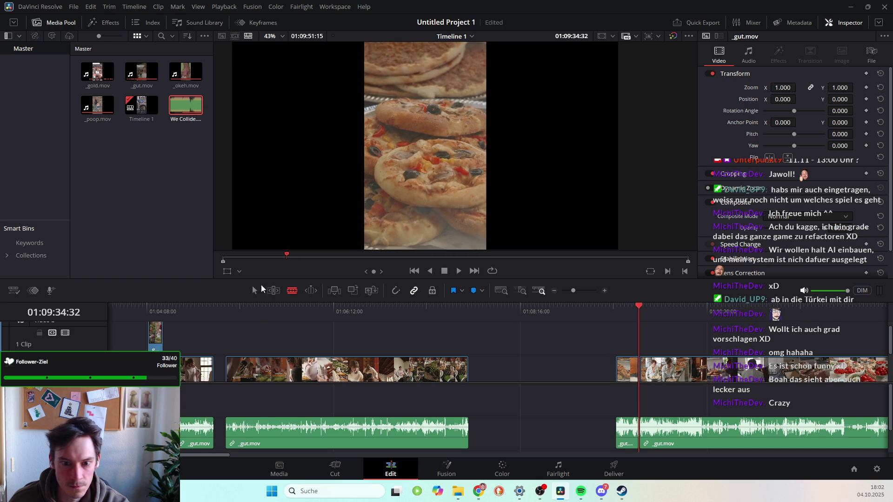
click(256, 291)
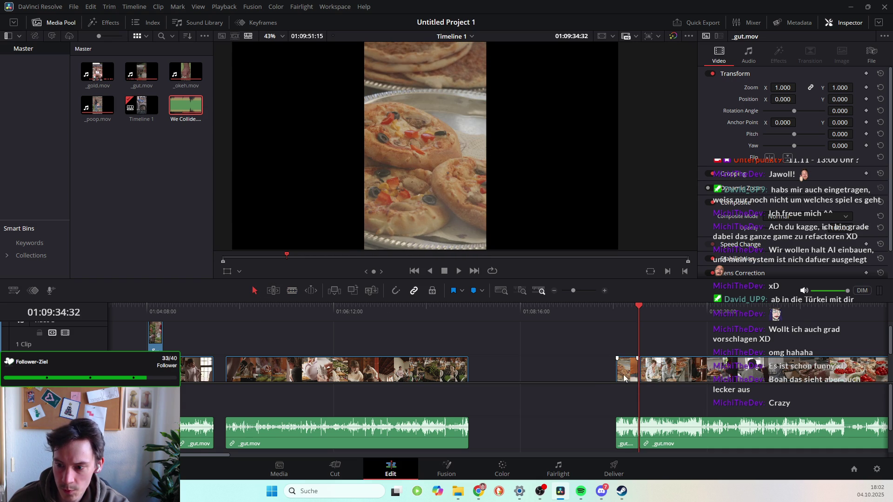
drag(625, 376, 489, 352)
click(642, 306)
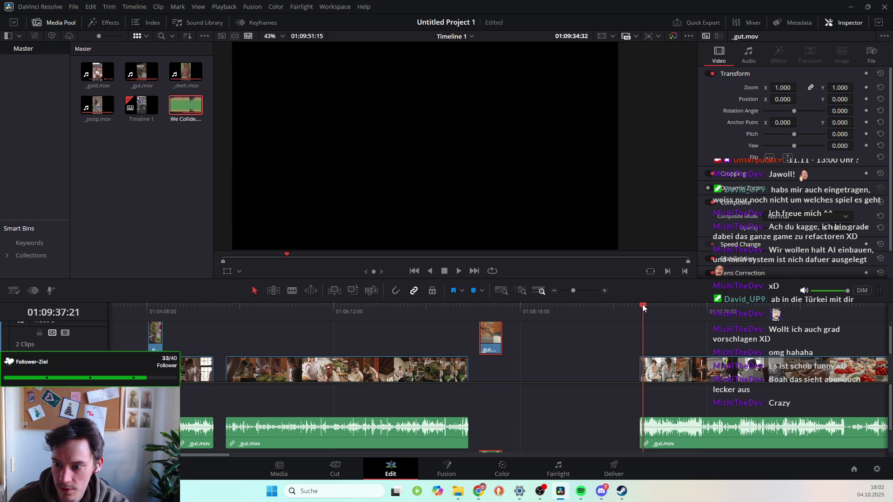
key(space)
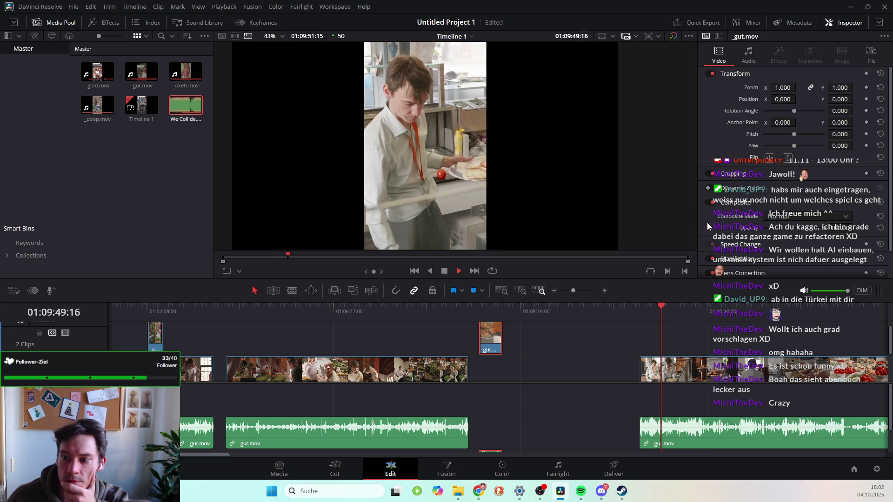
click(651, 309)
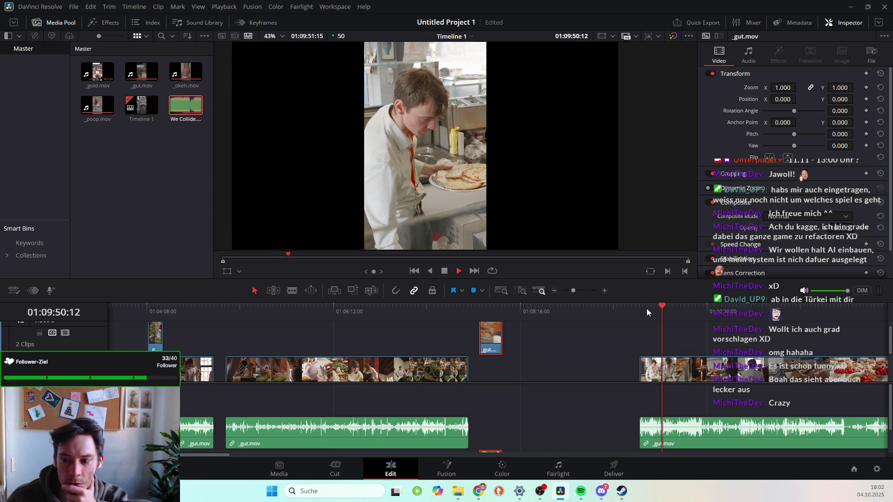
click(650, 308)
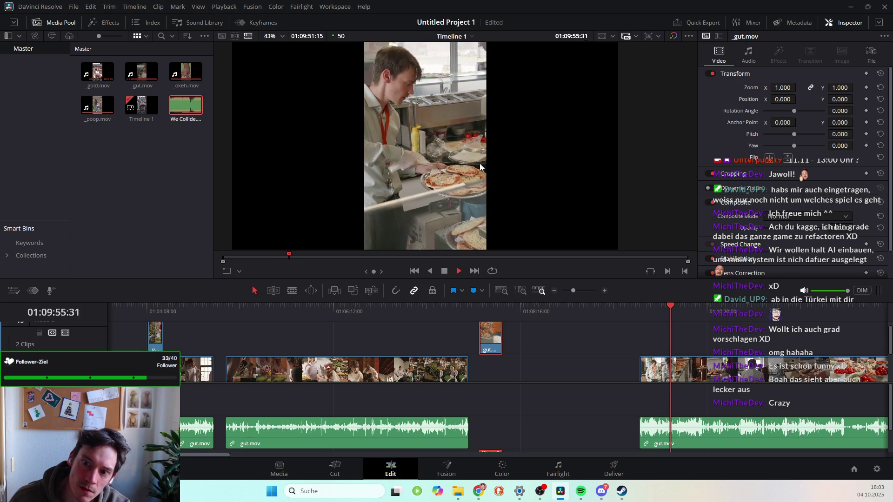
key(space)
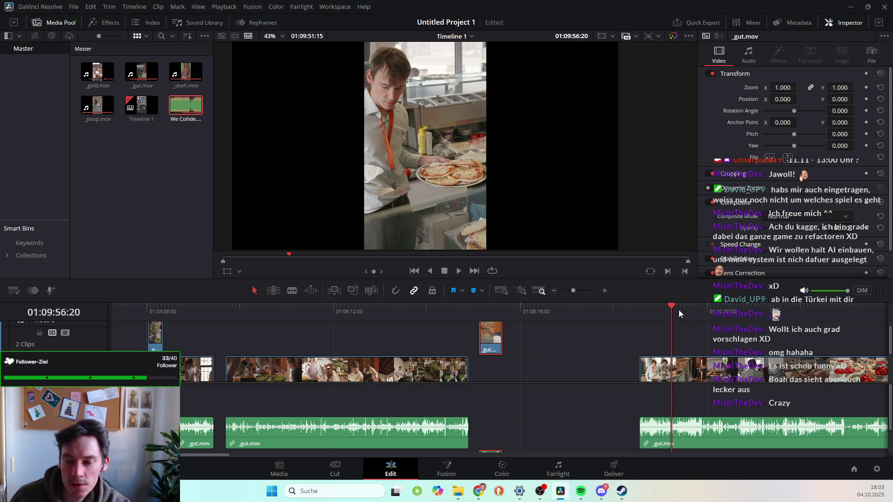
click(674, 305)
key(space)
mouse_move(677, 306)
mouse_down()
mouse_move(777, 320)
mouse_move(879, 316)
mouse_up()
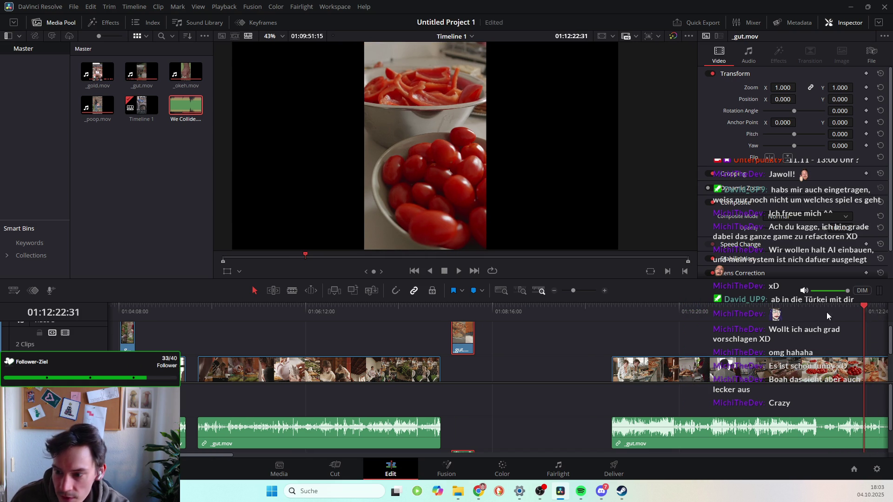
scroll(810, 370, right, 5)
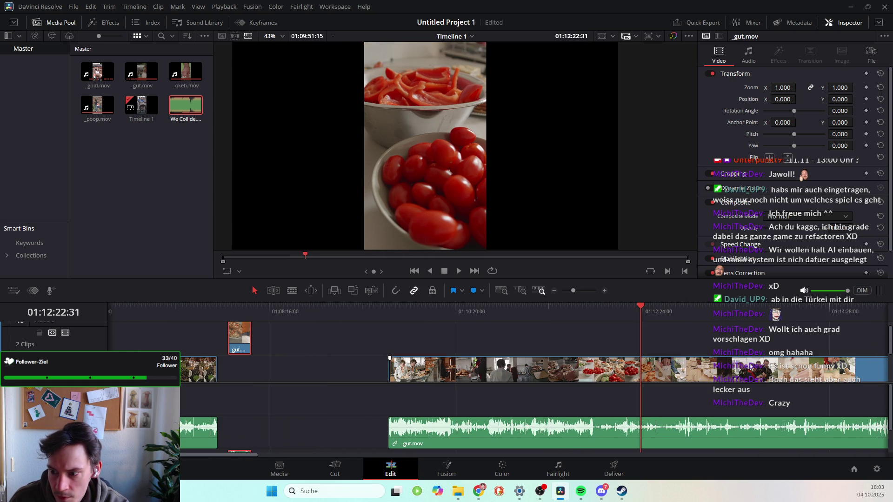
mouse_move(605, 309)
mouse_down()
mouse_move(673, 311)
mouse_move(650, 311)
mouse_move(658, 310)
mouse_up()
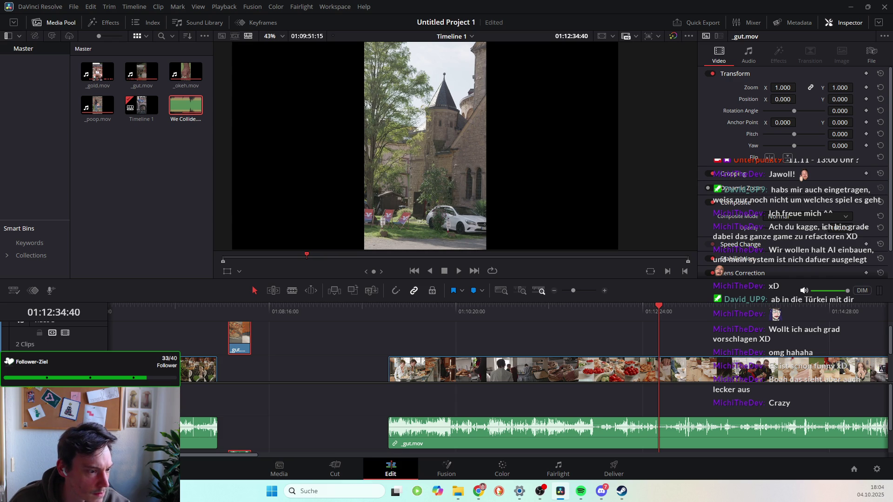
key(alt+Tab)
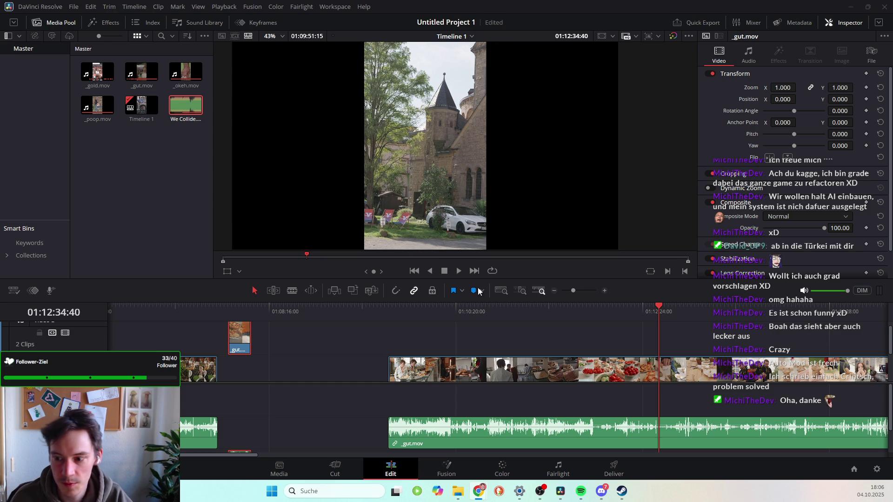
mouse_move(659, 308)
mouse_down()
mouse_move(399, 325)
mouse_move(451, 325)
mouse_move(447, 333)
mouse_up()
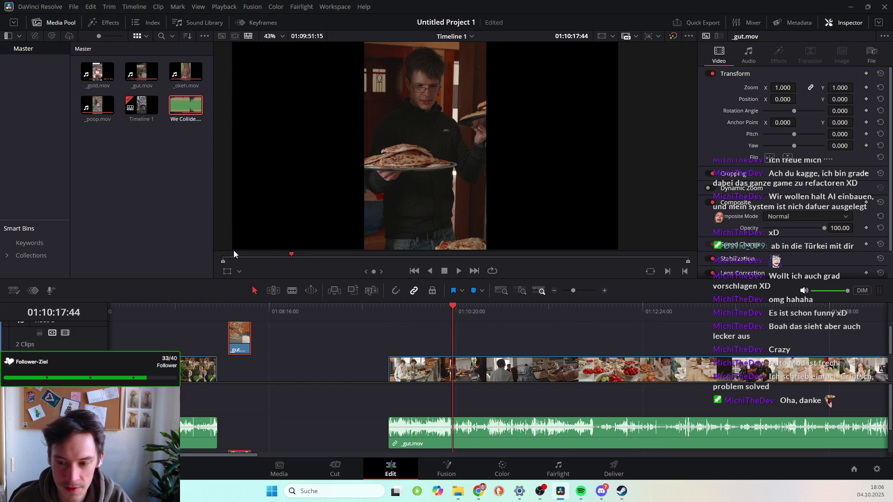
Scrub and play through the pizza footage to park the playhead at 01:10:16:16.
drag(451, 308, 395, 311)
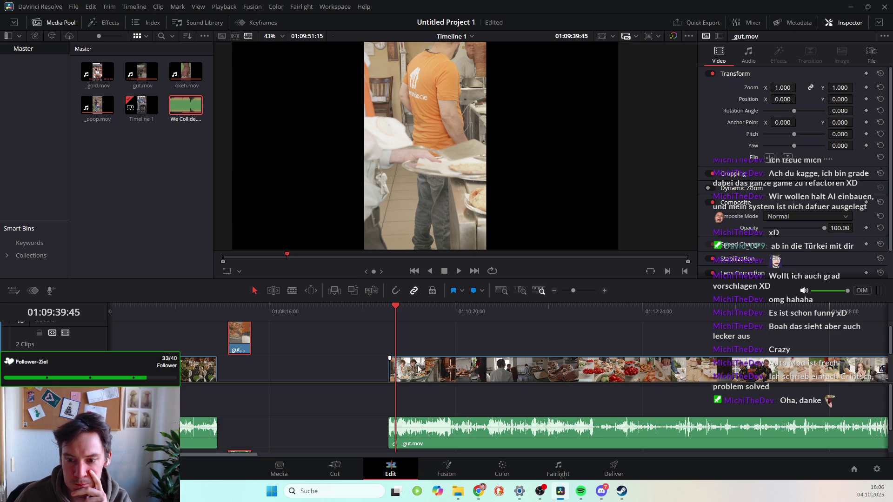
mouse_move(400, 311)
mouse_down()
mouse_move(393, 305)
mouse_move(426, 308)
mouse_move(417, 308)
mouse_up()
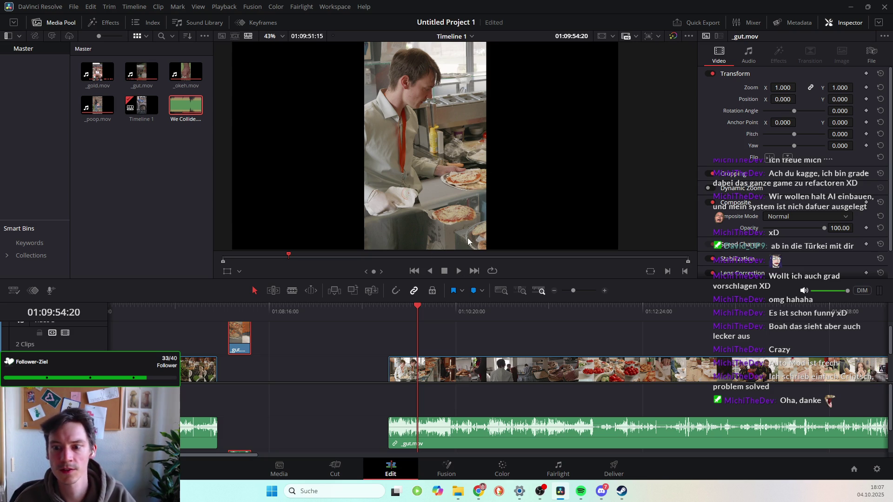
key(space)
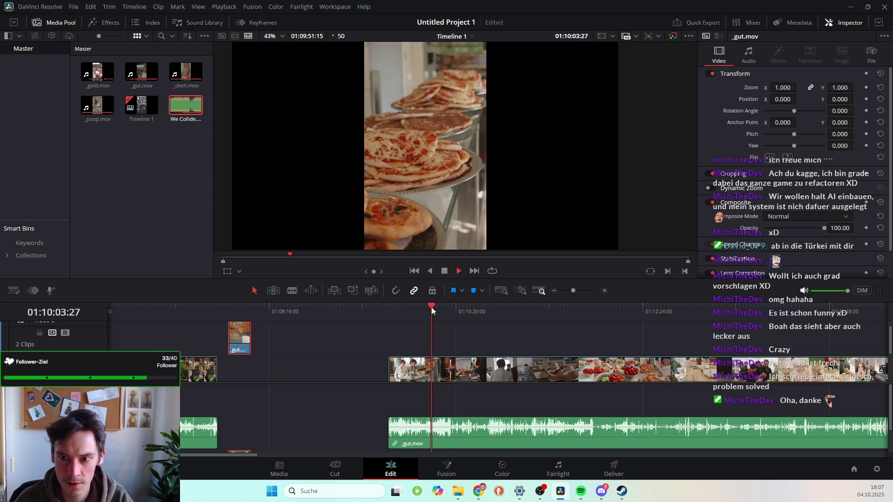
mouse_move(431, 307)
mouse_down()
mouse_move(461, 314)
mouse_move(451, 309)
mouse_up()
key(space)
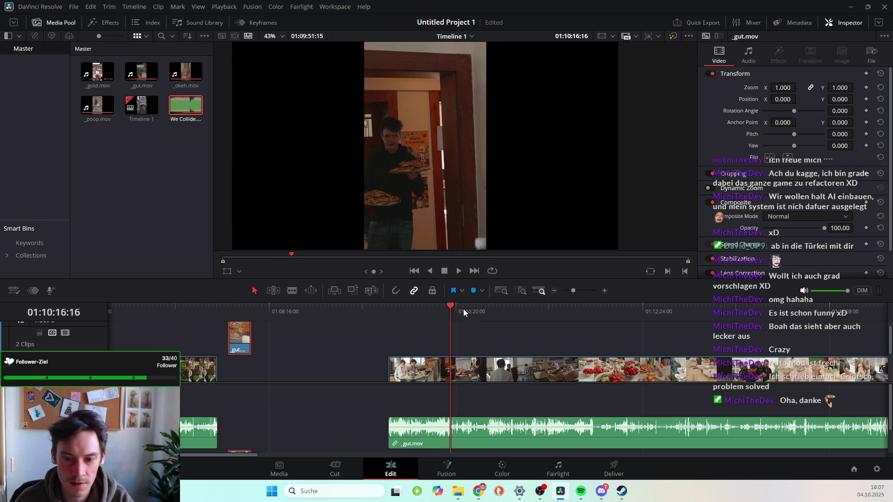
click(292, 290)
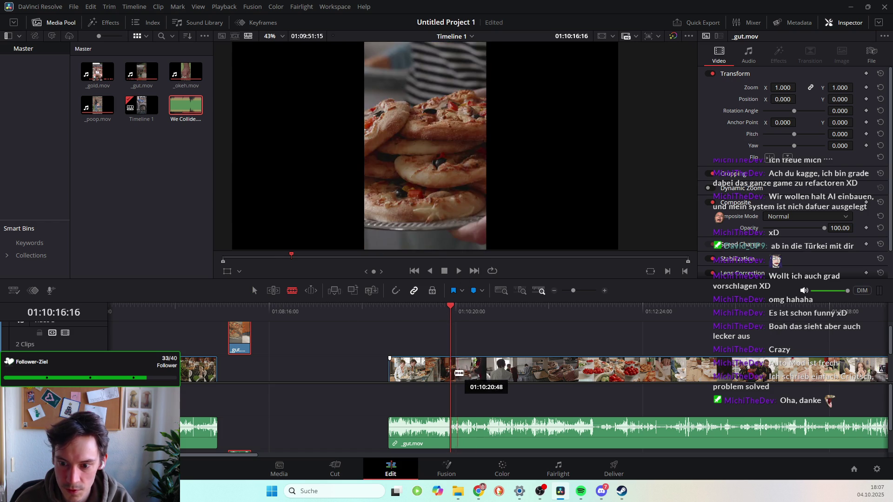
Split _gut.mov at 01:10:16:16, save the project, and delete the piece before the cut.
click(453, 372)
key(a)
click(394, 379)
key(ctrl+s)
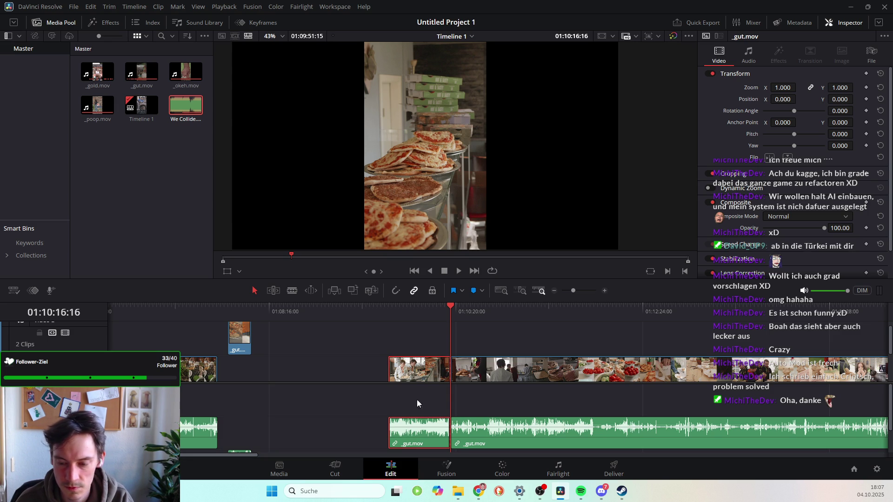
key(BackSpace)
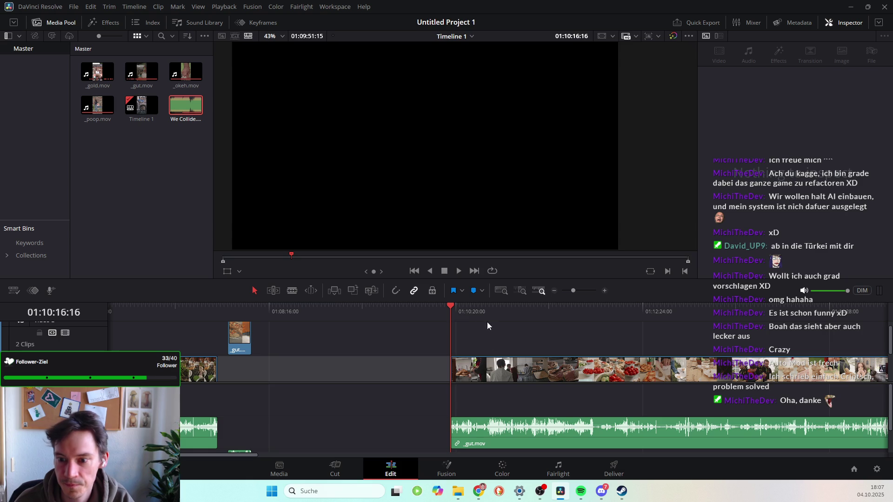
Park just before the remaining _gut.mov clip's start and play its opening to review it.
click(452, 302)
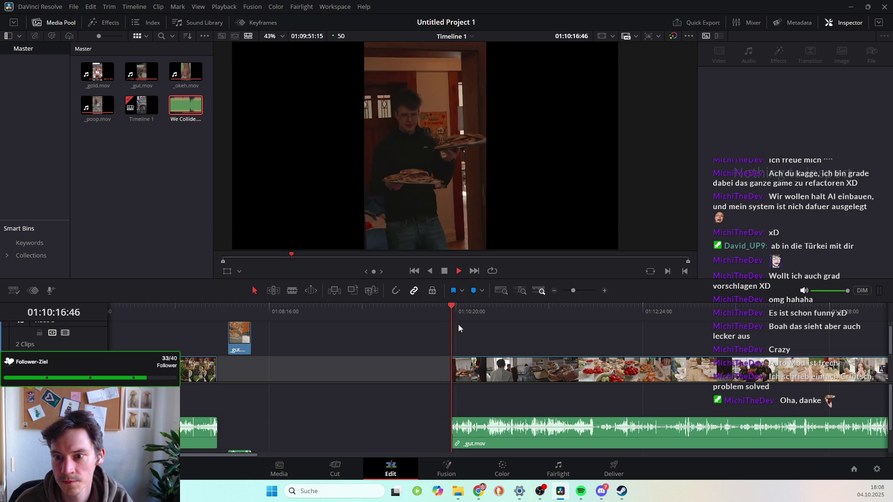
drag(450, 305, 450, 302)
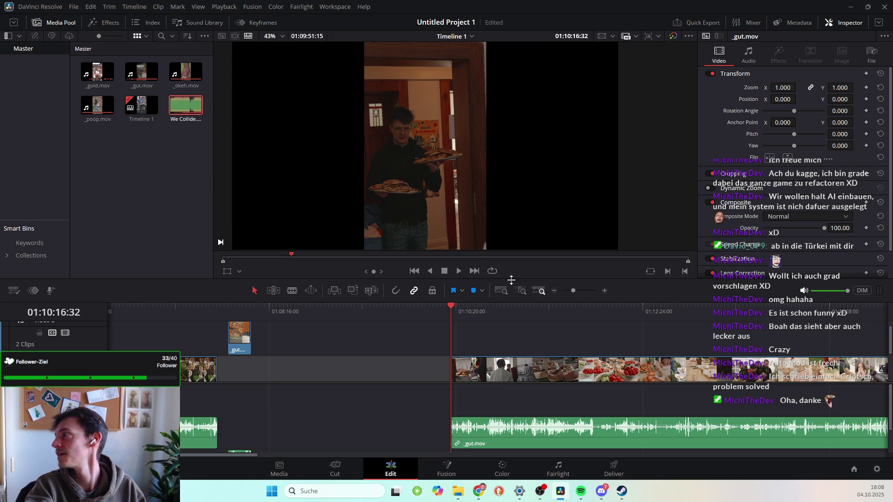
key(space)
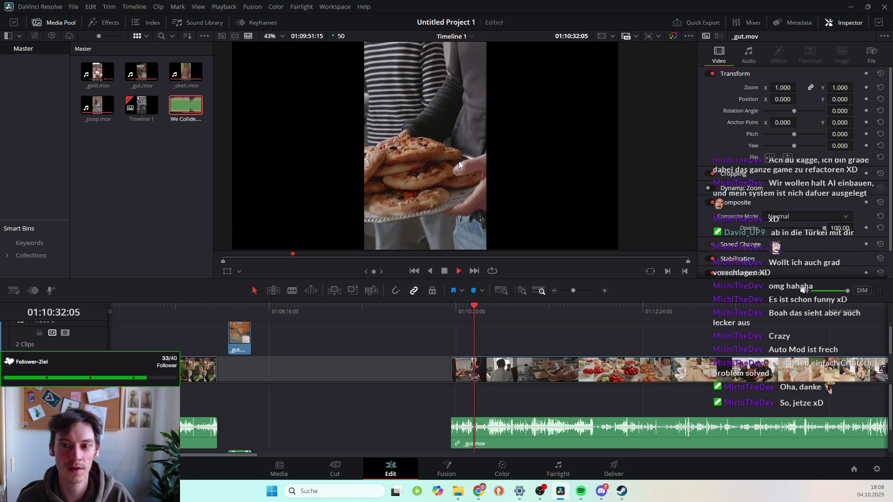
key(space)
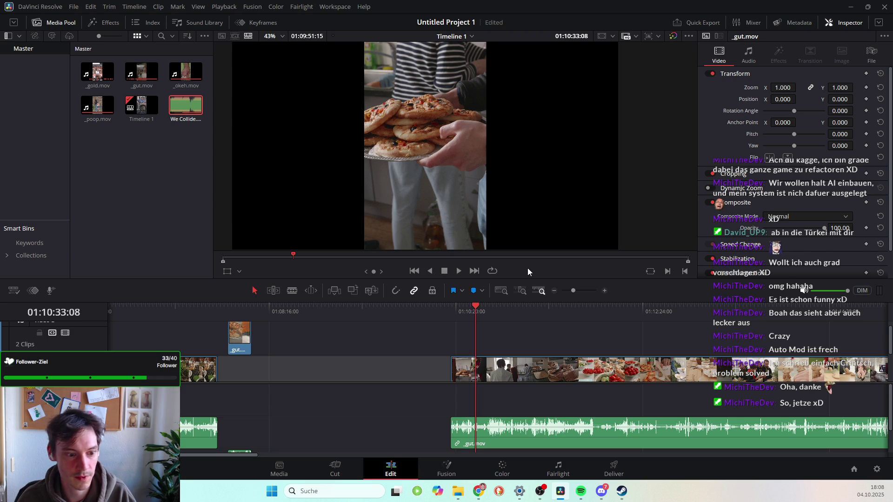
drag(472, 303, 458, 307)
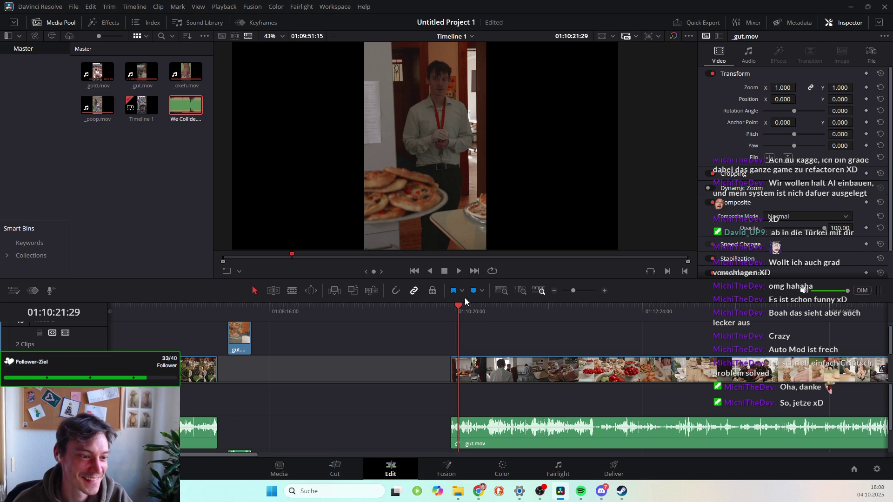
key(alt+Tab)
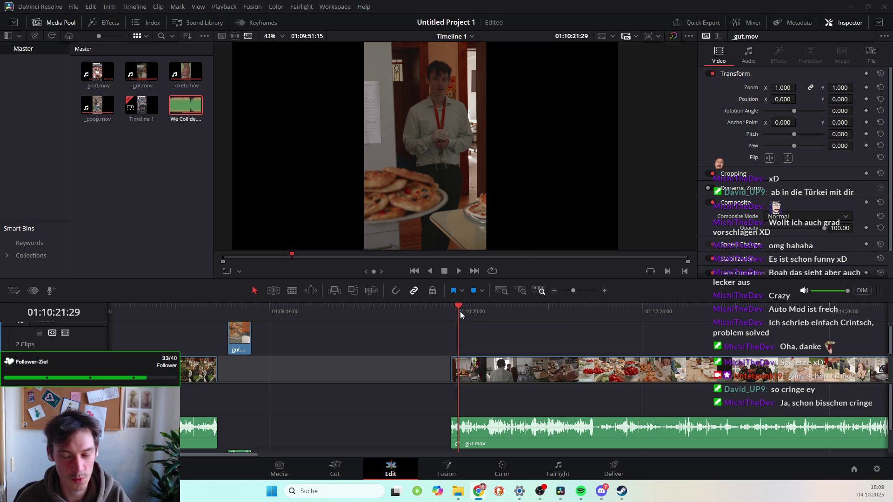
drag(459, 311, 452, 307)
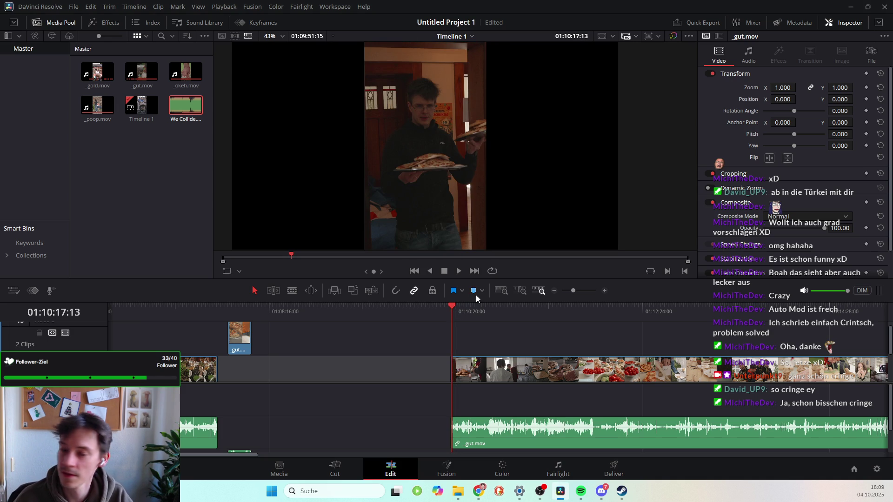
drag(452, 308, 466, 318)
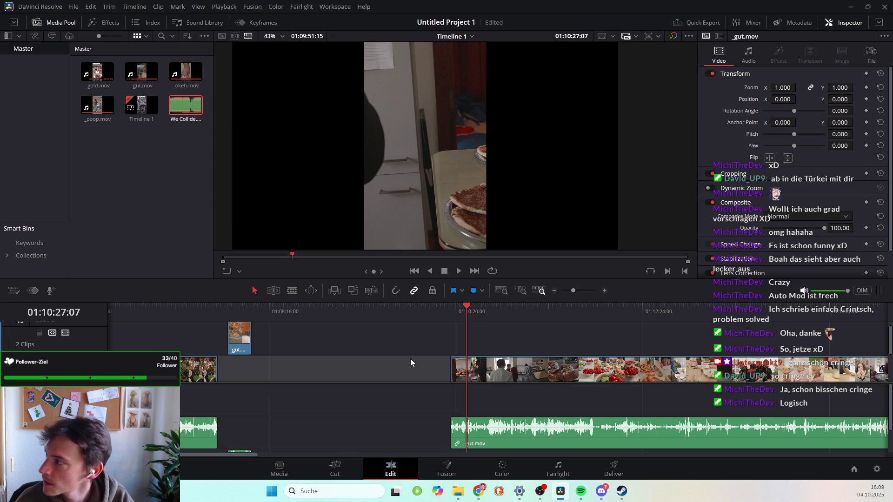
drag(465, 311, 479, 313)
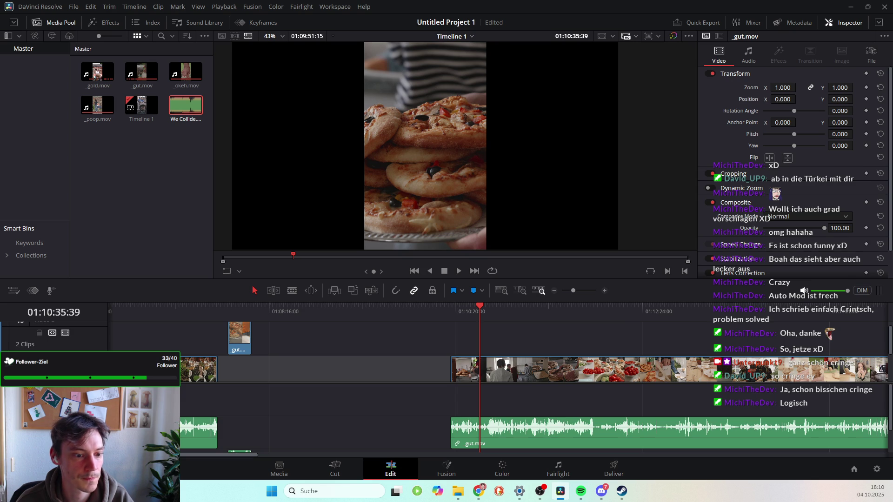
key(alt+Tab)
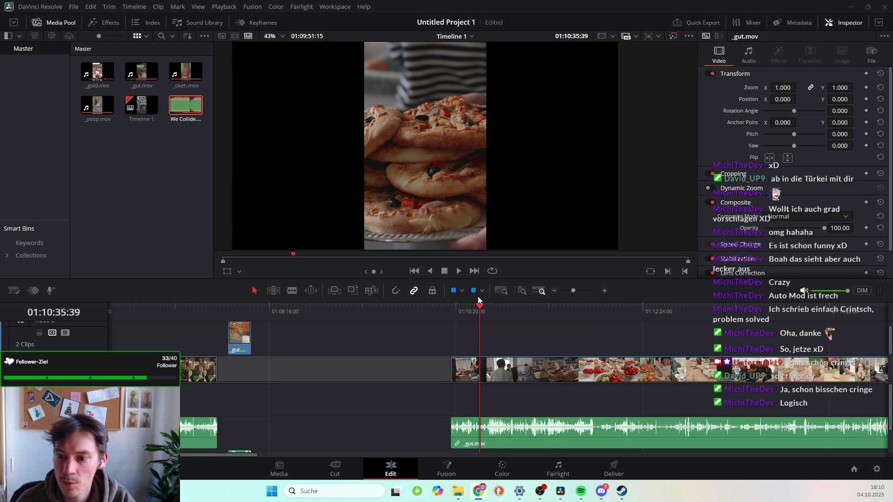
click(467, 306)
Scrub forward to about 01:11:06 and play that section back twice.
mouse_move(466, 306)
mouse_down()
mouse_move(516, 318)
mouse_move(503, 316)
mouse_up()
key(space)
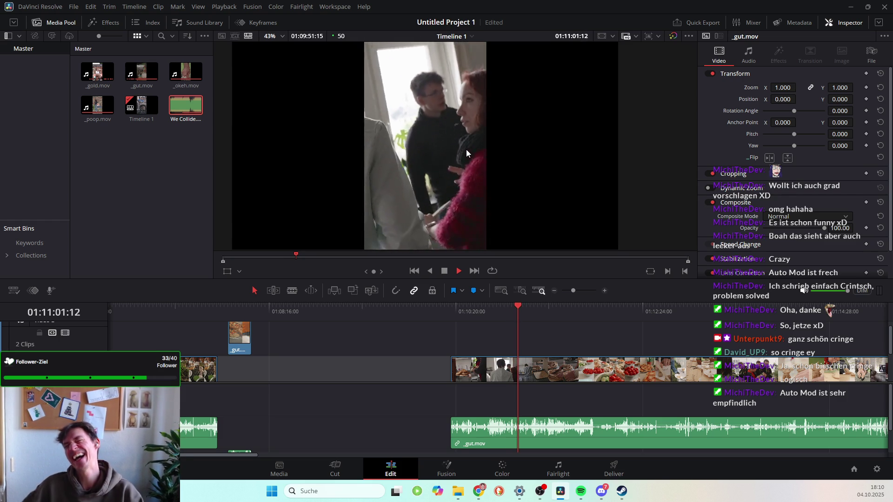
key(space)
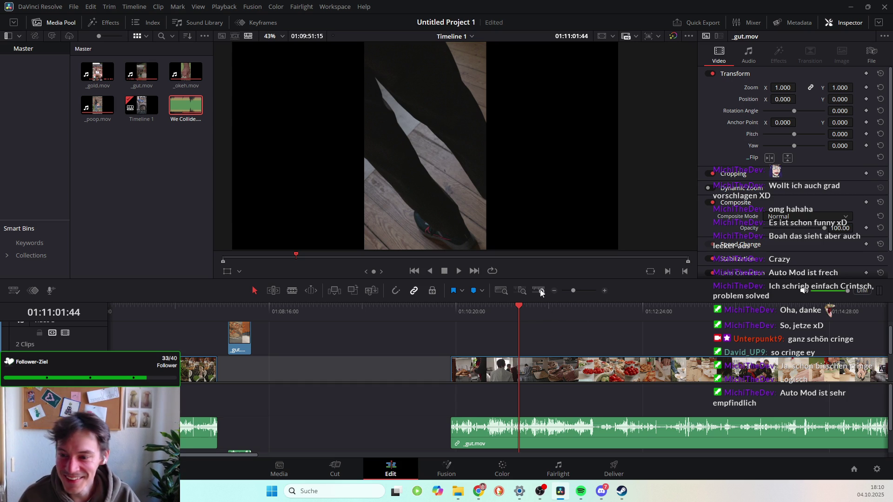
click(518, 307)
key(space)
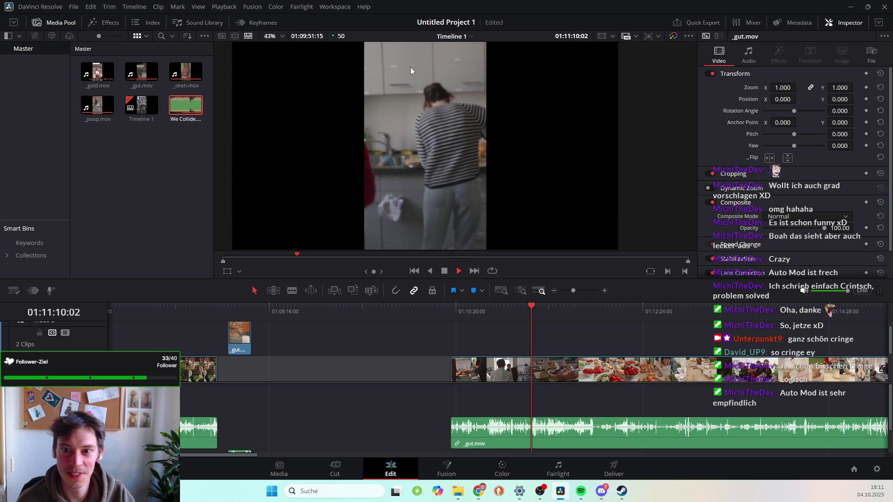
key(space)
Rewatch through to 01:11:42, pausing once, then stop playback.
drag(535, 306, 528, 306)
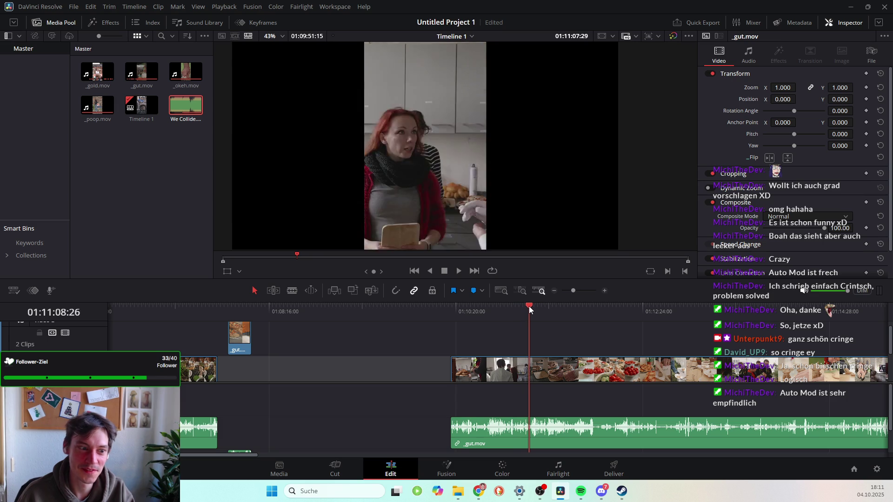
key(space)
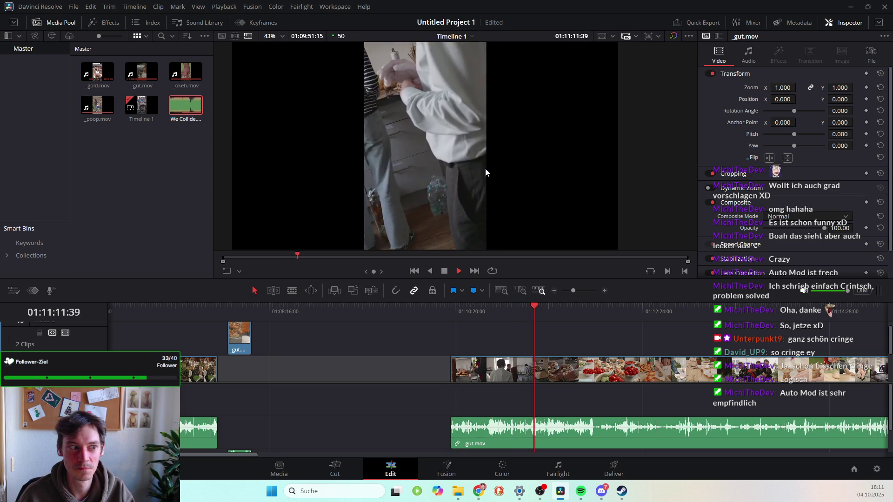
key(space)
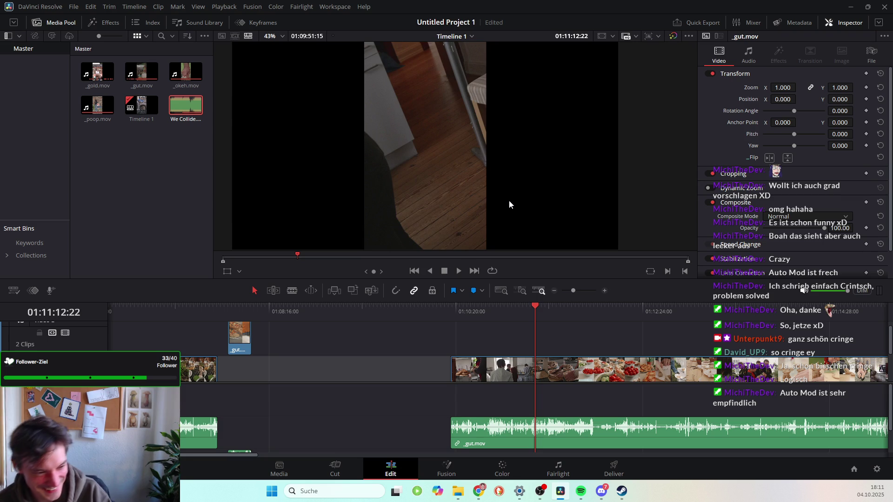
key(space)
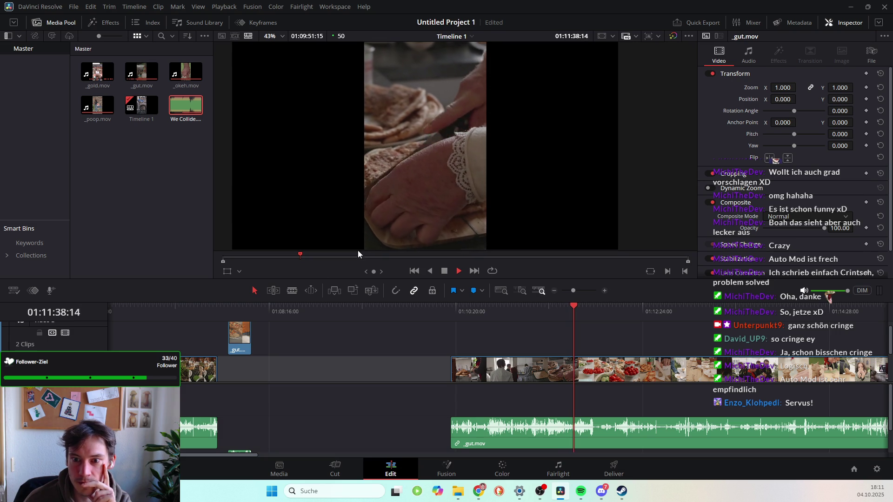
click(446, 271)
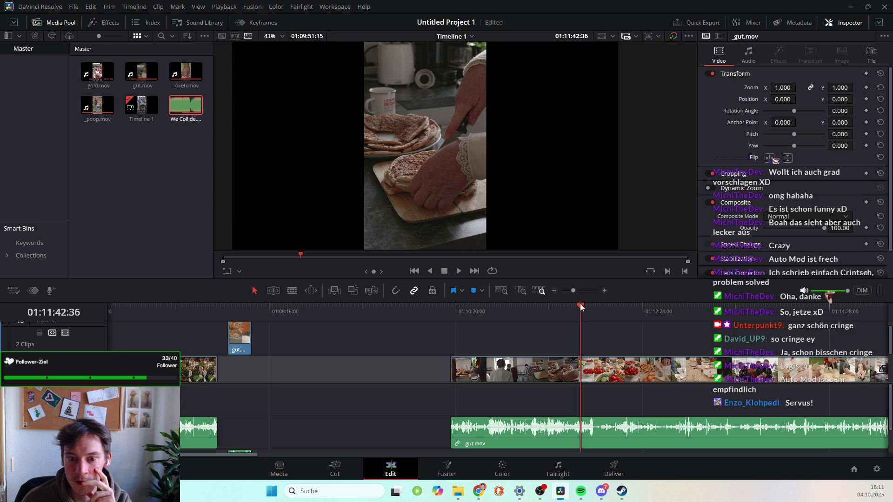
Move the playhead to the speaker clip near 01:04:09 and preview its frames.
scroll(398, 369, up, 1)
scroll(392, 339, left, 4)
scroll(392, 339, left, 2)
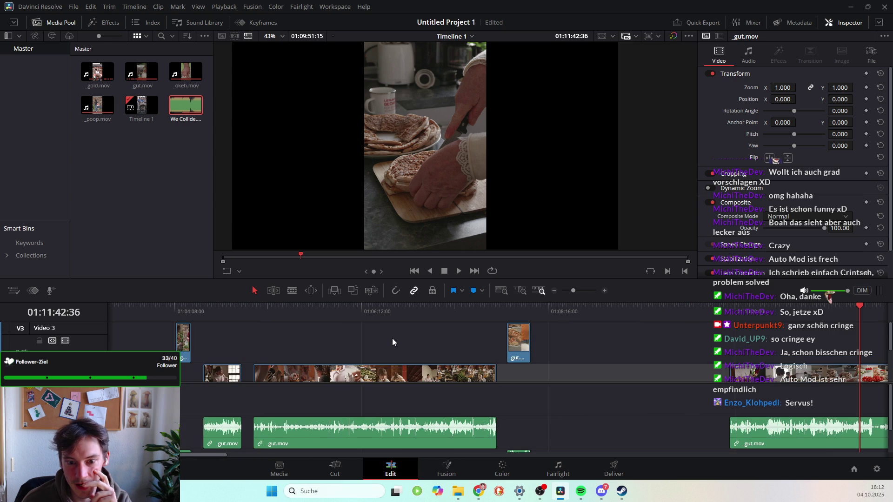
scroll(388, 340, left, 4)
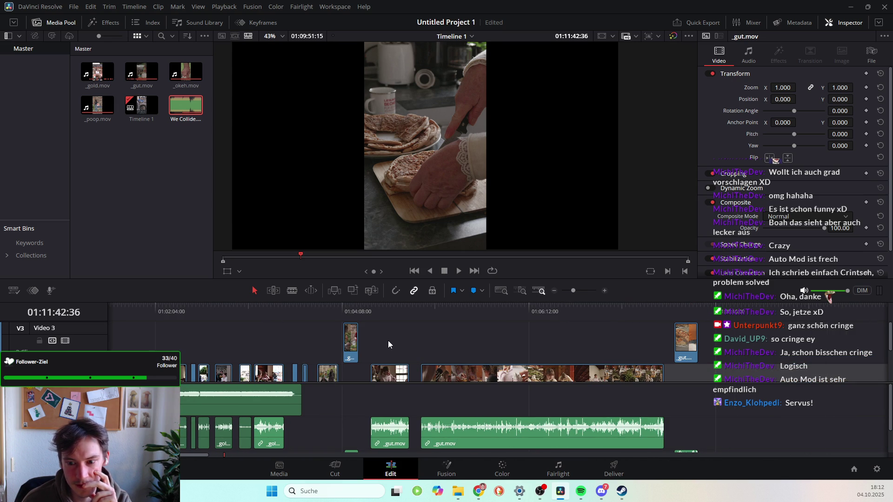
click(344, 315)
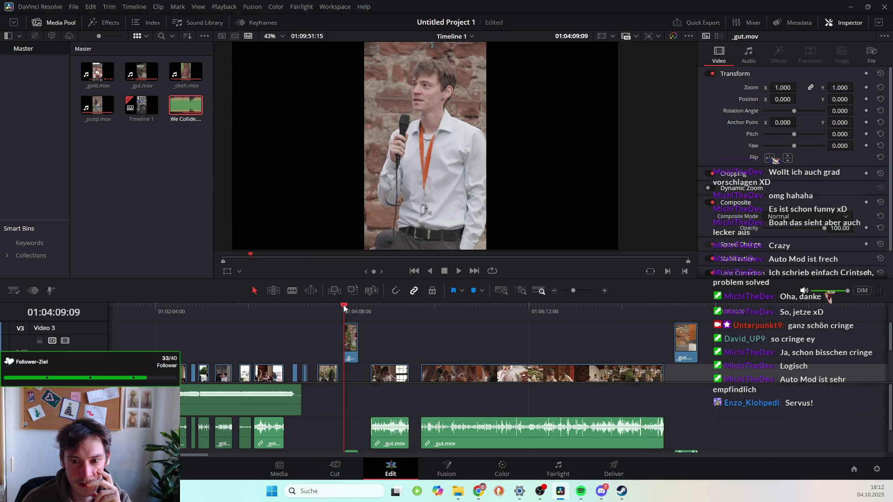
drag(344, 308, 344, 307)
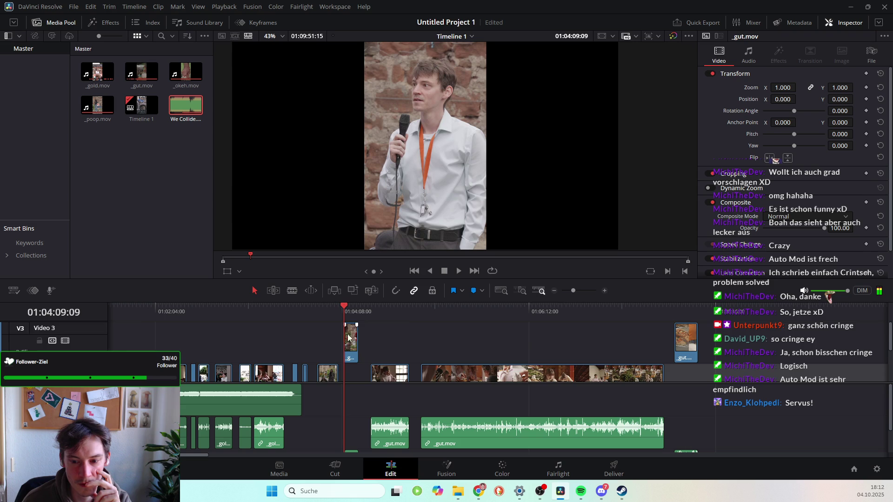
scroll(349, 344, down, 3)
scroll(348, 447, down, 3)
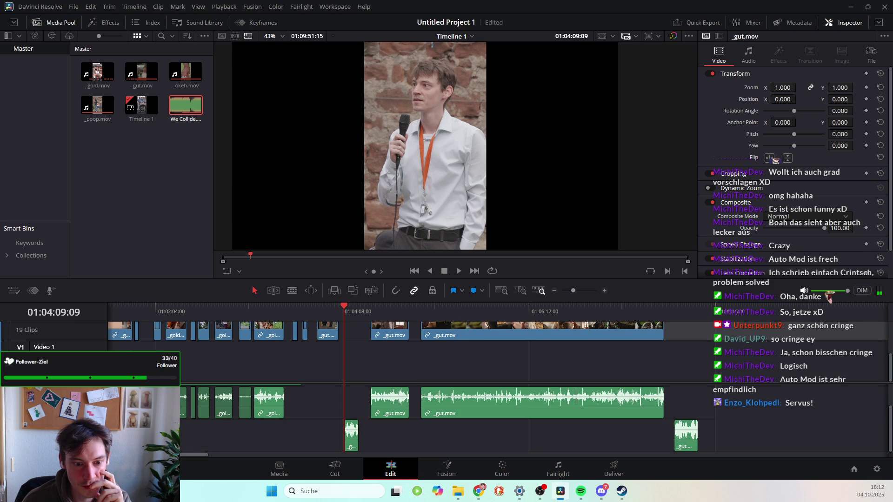
scroll(403, 347, up, 3)
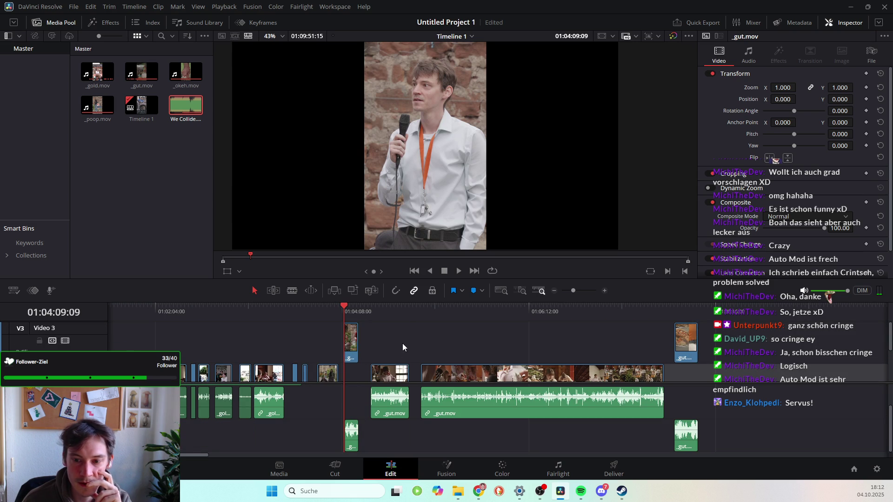
Save the project and play back the speaker section, pausing around 01:04:16.
key(ctrl+s)
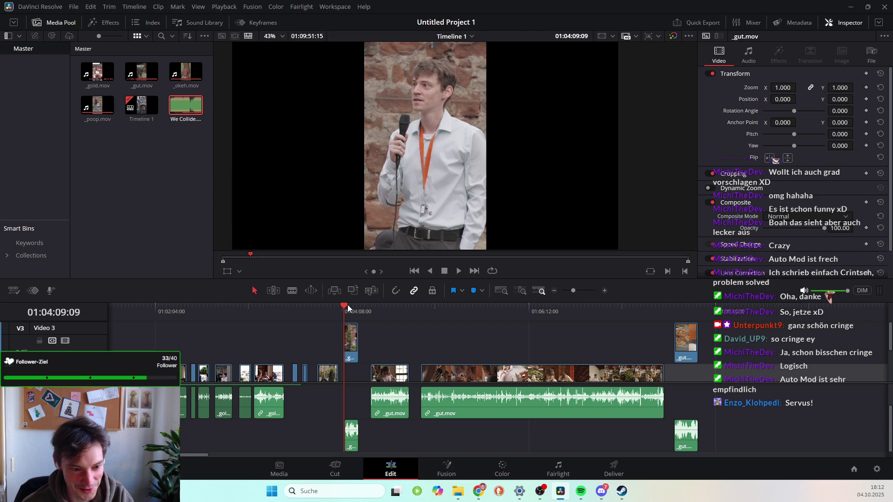
key(space)
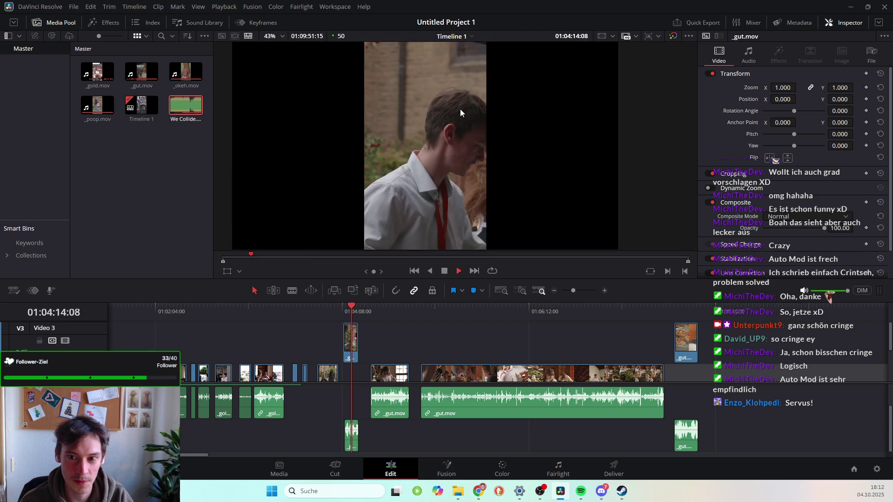
key(space)
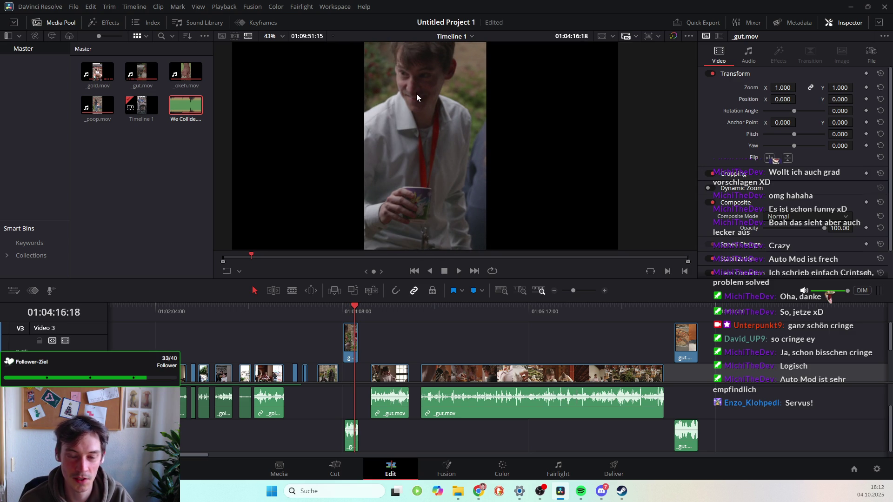
key(space)
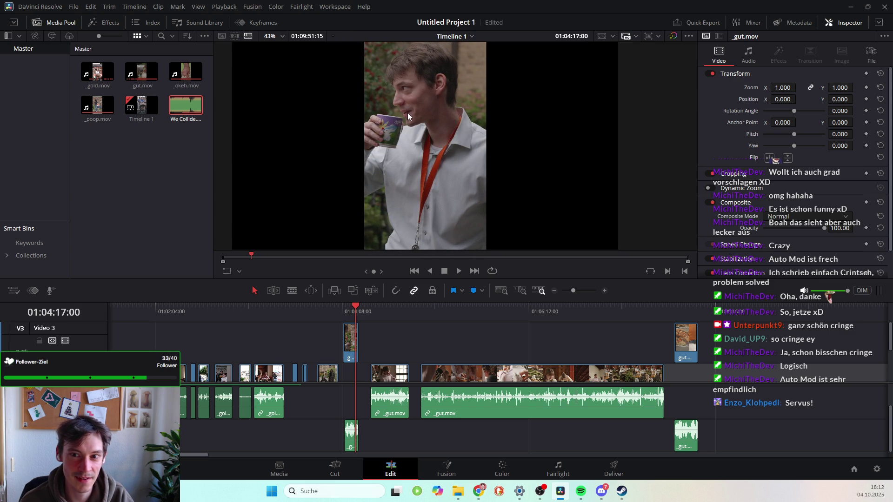
key(space)
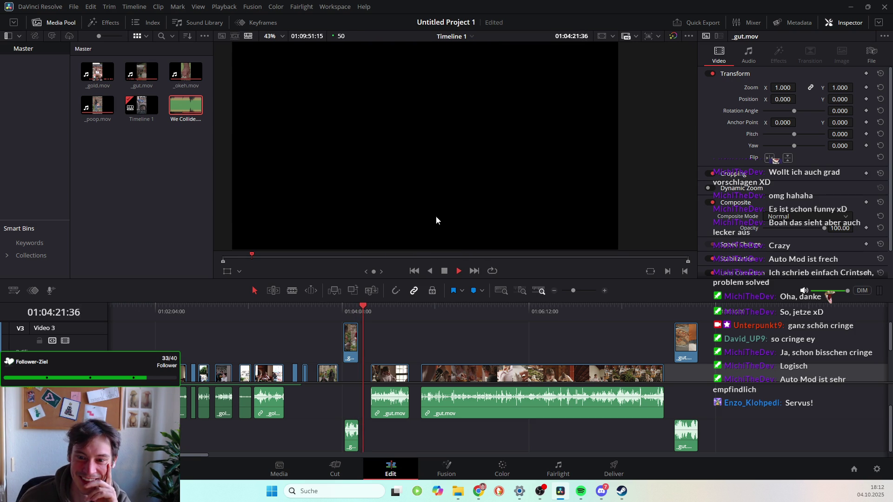
key(space)
Scrub ahead to the start of the pizza clip, then bring the Steam library up full-screen.
drag(370, 308, 679, 315)
scroll(612, 343, right, 2)
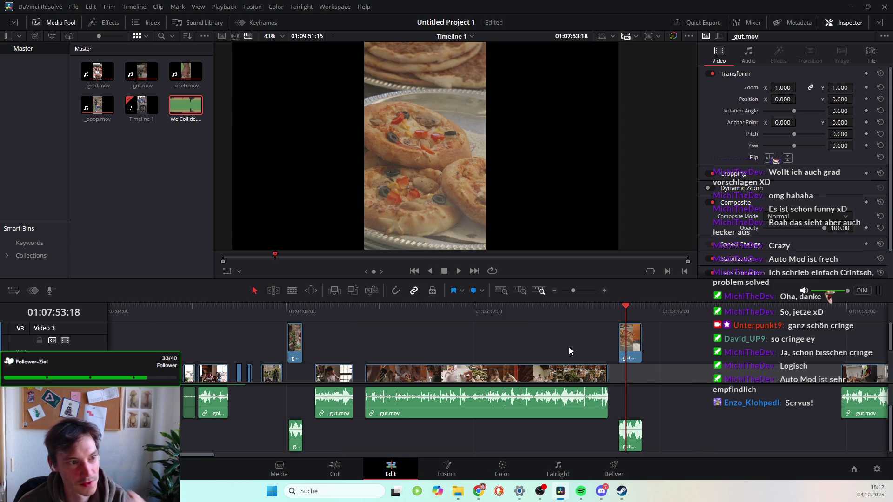
scroll(561, 348, right, 5)
mouse_move(404, 308)
mouse_down()
mouse_move(392, 308)
mouse_move(419, 309)
mouse_move(405, 308)
mouse_up()
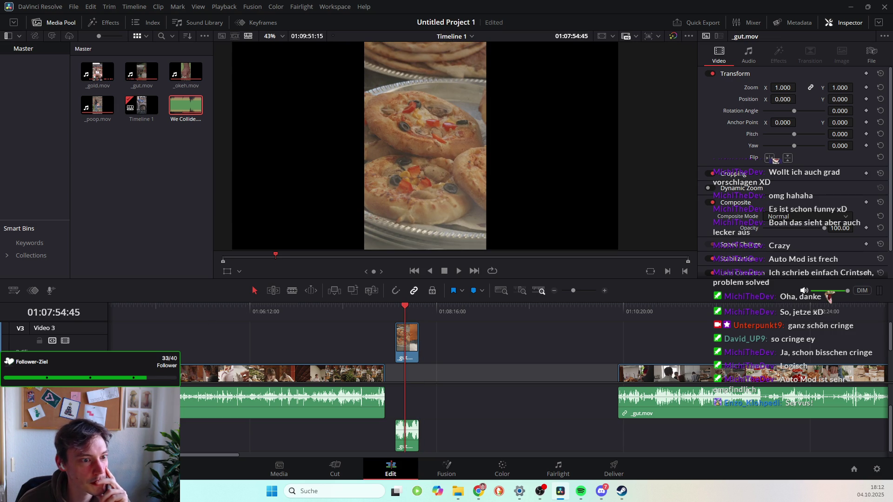
click(622, 491)
click(780, 67)
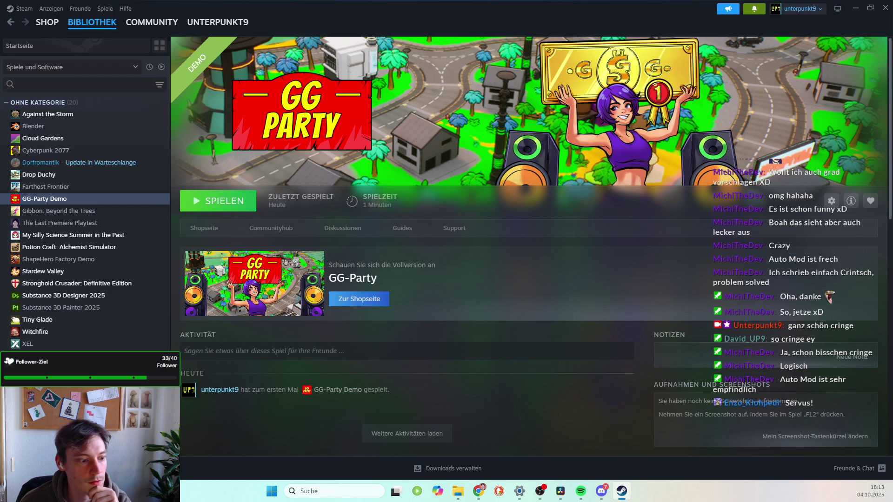
Bring the Discord direct-messages window up over the Steam library.
click(601, 491)
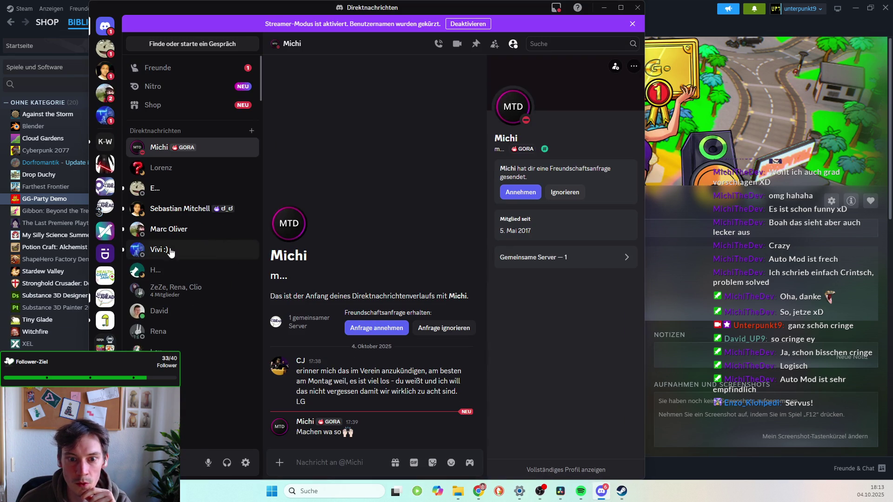
Read the #quaselecke channel on the gamesAHEAD e.V. server, then minimize Discord.
click(105, 297)
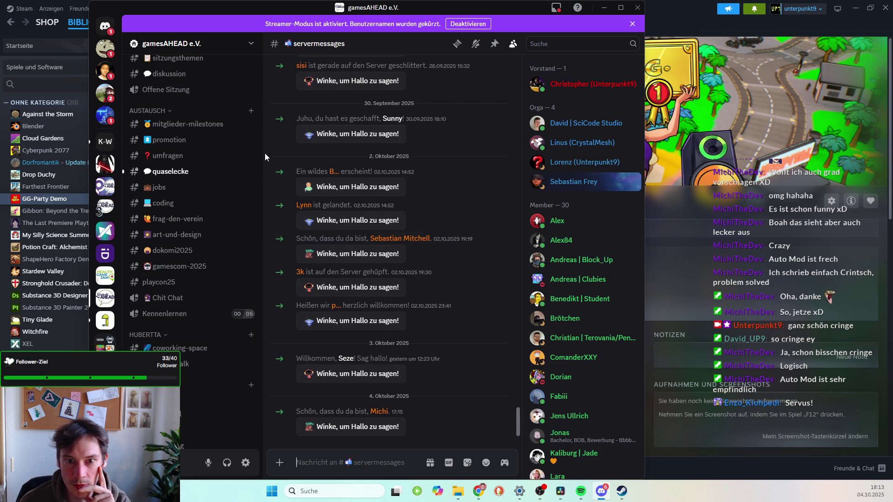
scroll(218, 228, up, 1)
scroll(218, 230, up, 3)
scroll(220, 242, down, 5)
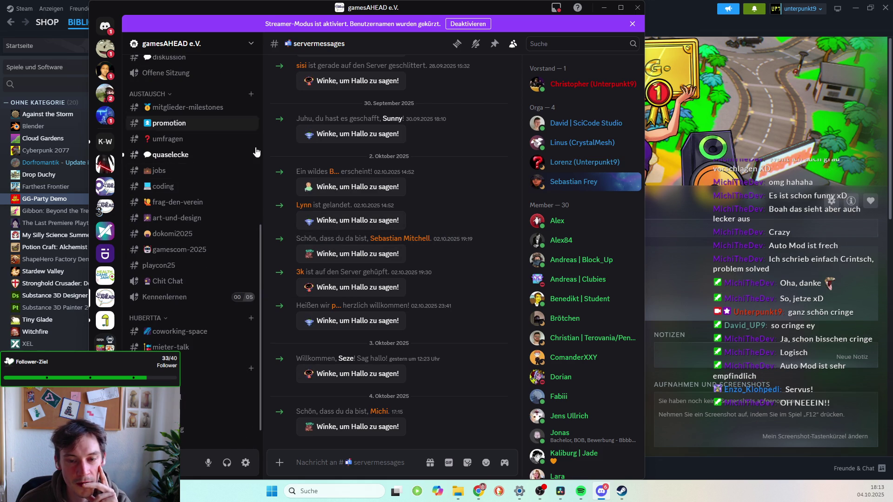
click(223, 154)
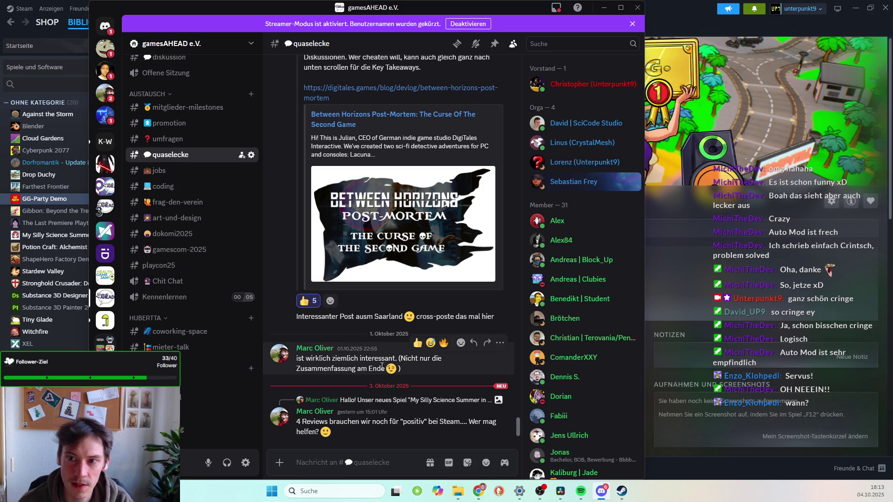
click(604, 8)
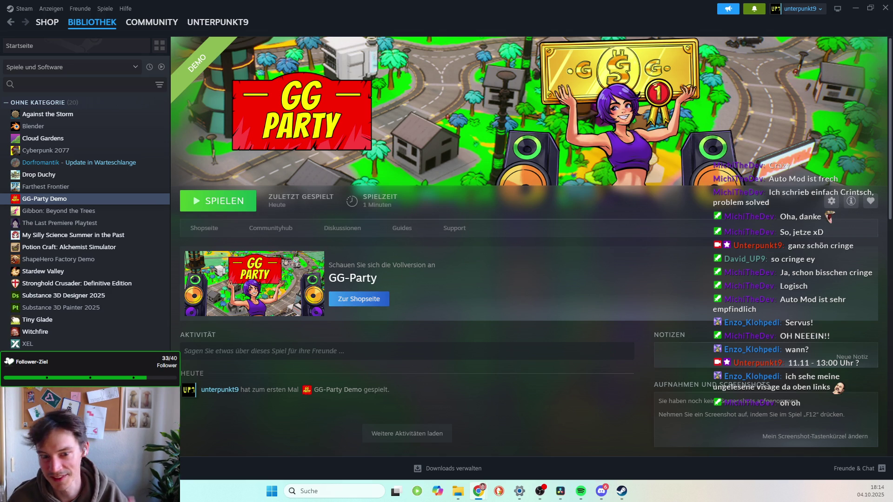
Minimize Steam so DaVinci Resolve's Edit page with the pizza close-up is back.
click(855, 8)
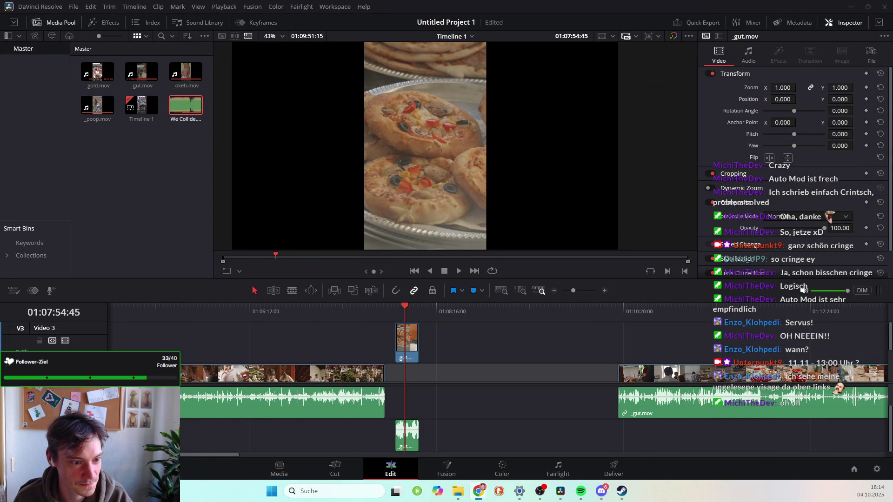
click(601, 491)
drag(415, 8, 0, 9)
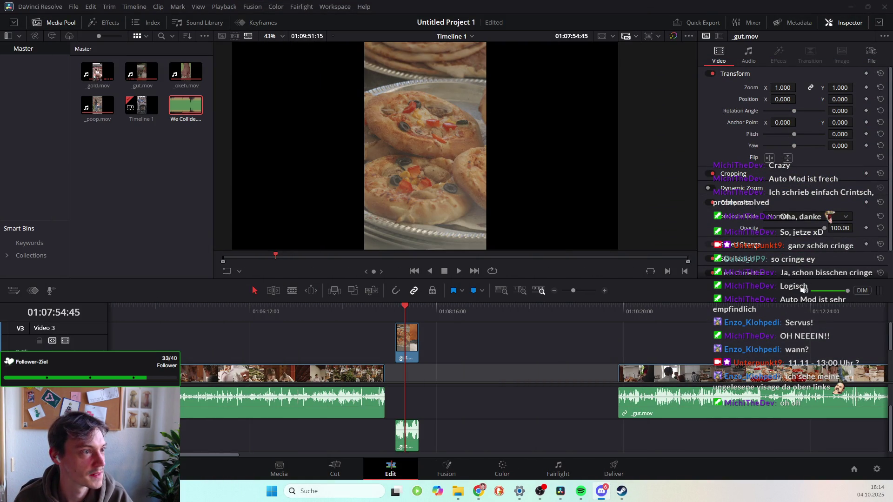
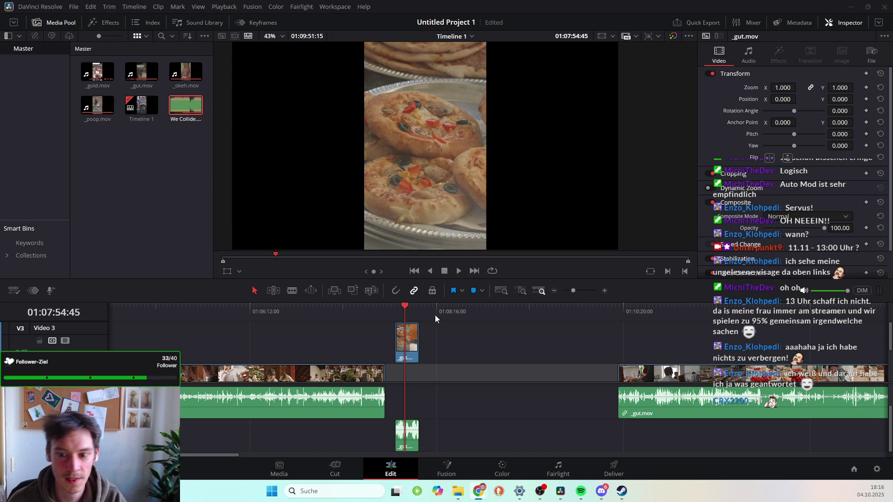
Review the pizza footage and park the playhead near 01:10:32 on the _gut.mov clip.
drag(409, 306, 400, 307)
right_click(401, 307)
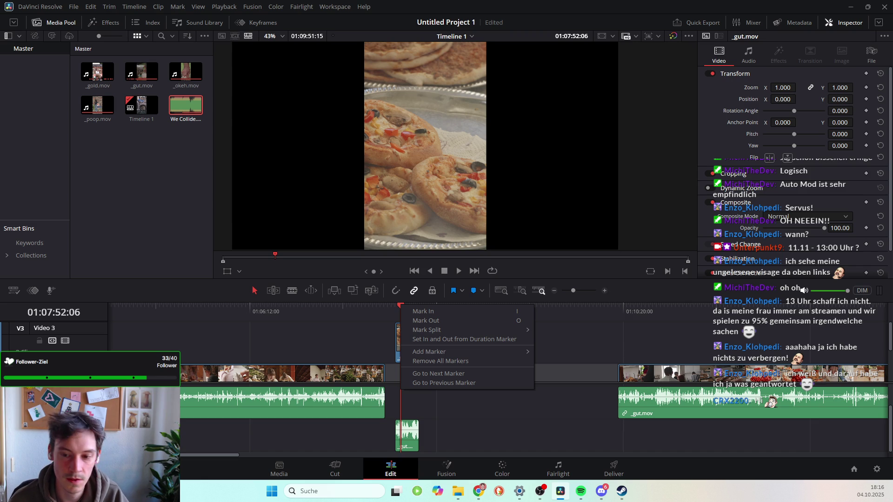
click(331, 324)
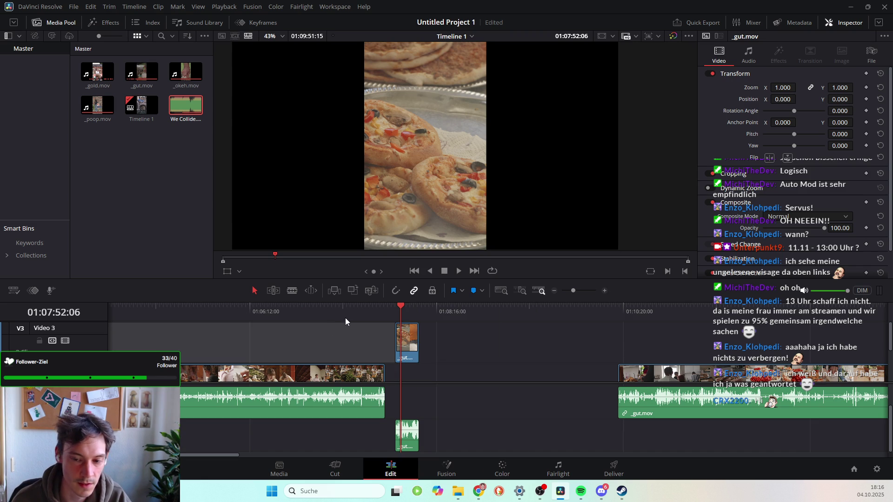
click(398, 306)
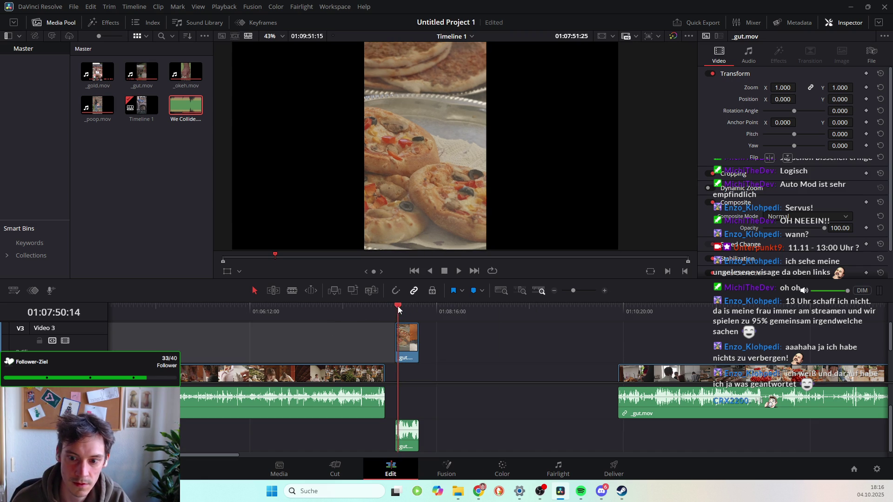
key(space)
key(space)
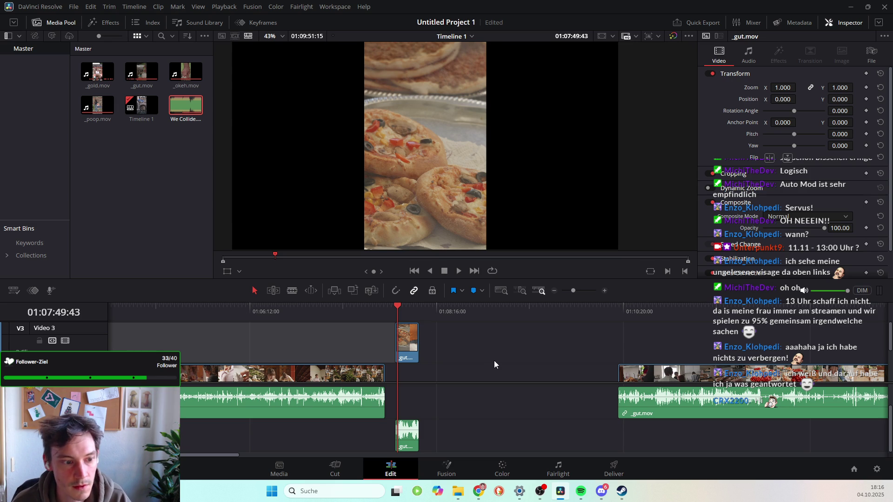
mouse_move(396, 304)
mouse_down()
mouse_move(419, 305)
mouse_move(314, 317)
mouse_move(423, 375)
mouse_up()
scroll(462, 390, left, 5)
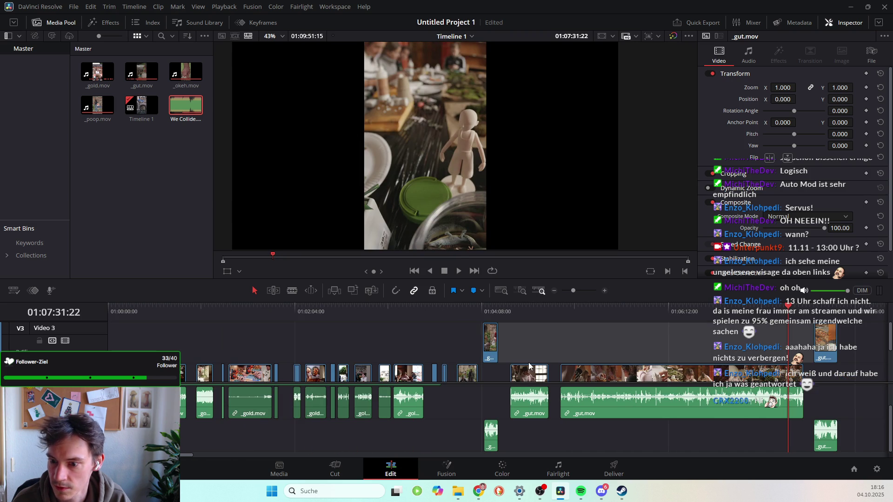
scroll(646, 335, right, 7)
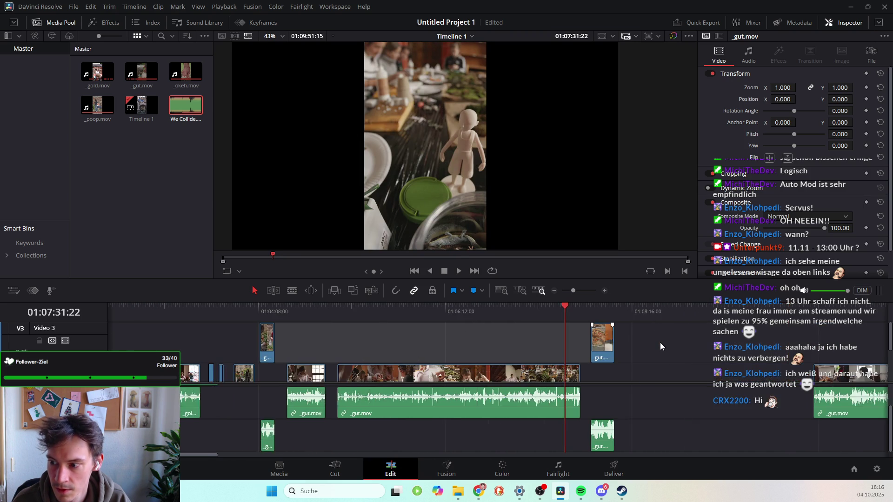
mouse_move(482, 312)
mouse_down()
mouse_move(637, 333)
mouse_move(621, 336)
mouse_up()
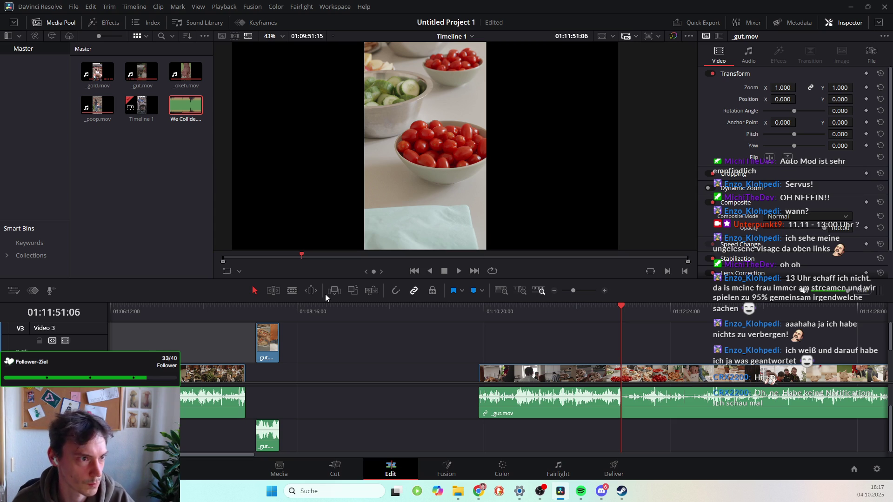
key(Left)
key(Left)
key(Left)
key(Left)
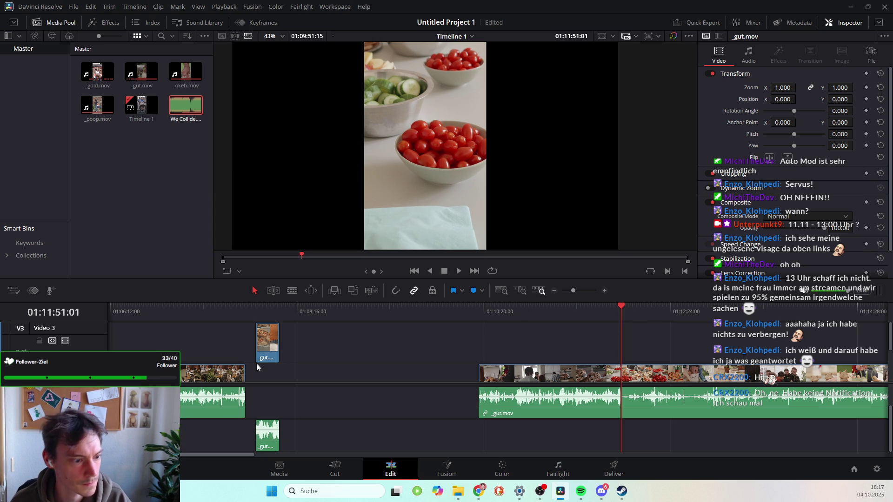
click(621, 303)
drag(620, 303, 621, 305)
Blade _gut.mov twice, delete the unwanted pieces between the cuts, and save the project.
click(292, 291)
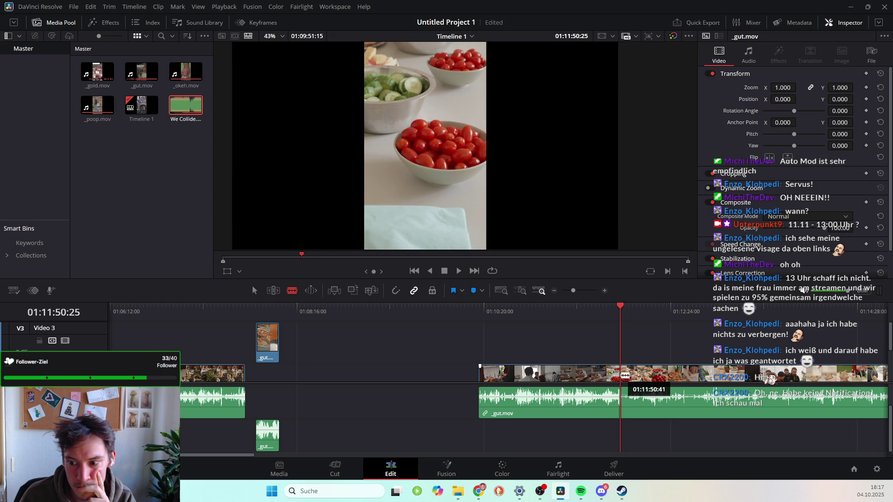
click(625, 375)
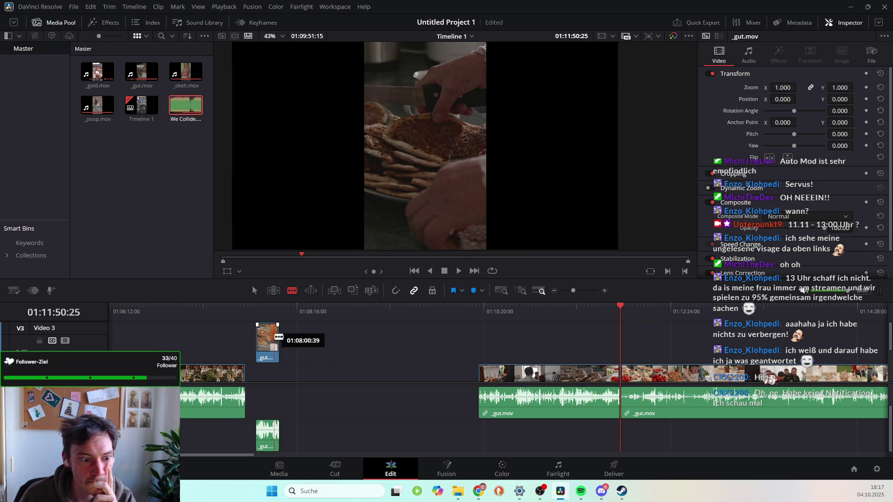
click(552, 376)
key(a)
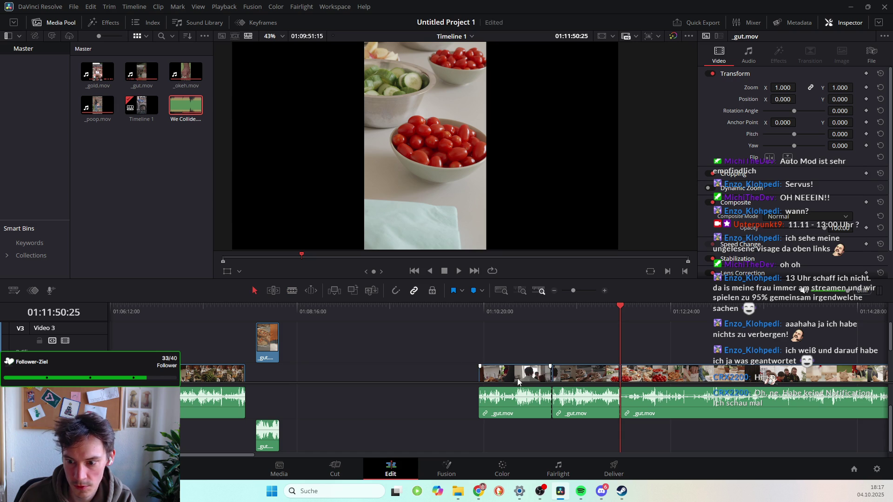
key(Delete)
click(582, 377)
key(Delete)
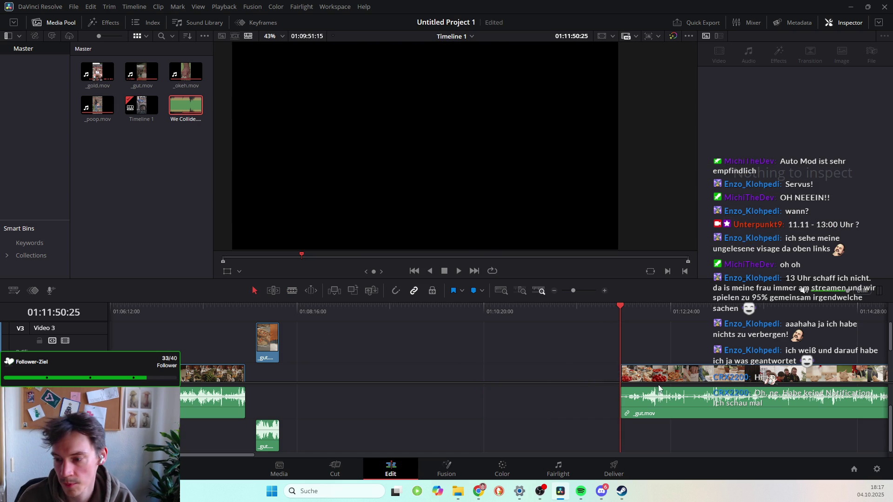
key(ctrl+s)
Scrub along the main clip to where the tomato food shot ends.
drag(620, 306, 669, 306)
mouse_move(734, 372)
mouse_down()
mouse_move(449, 388)
mouse_move(406, 356)
mouse_move(195, 356)
mouse_move(376, 350)
mouse_up()
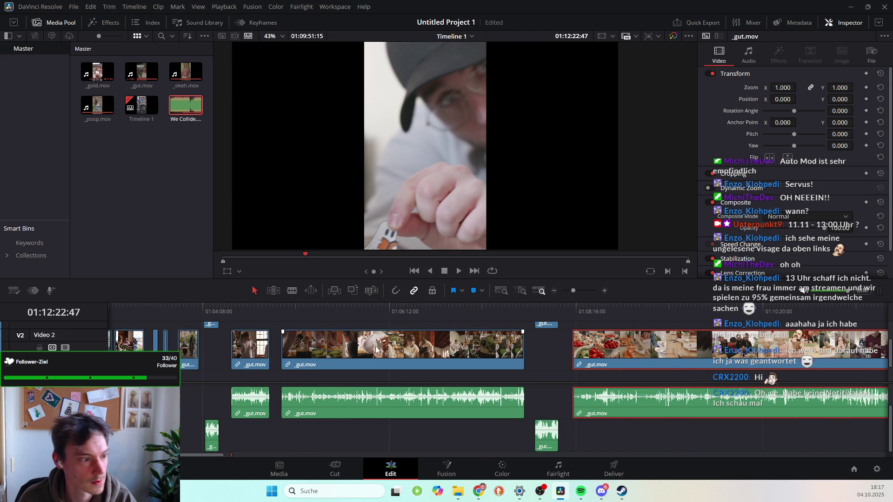
scroll(609, 342, up, 2)
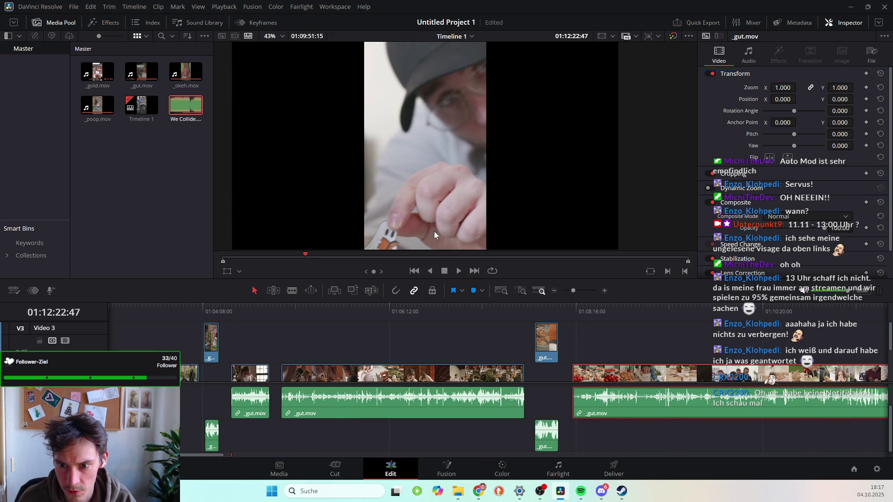
drag(571, 309, 635, 325)
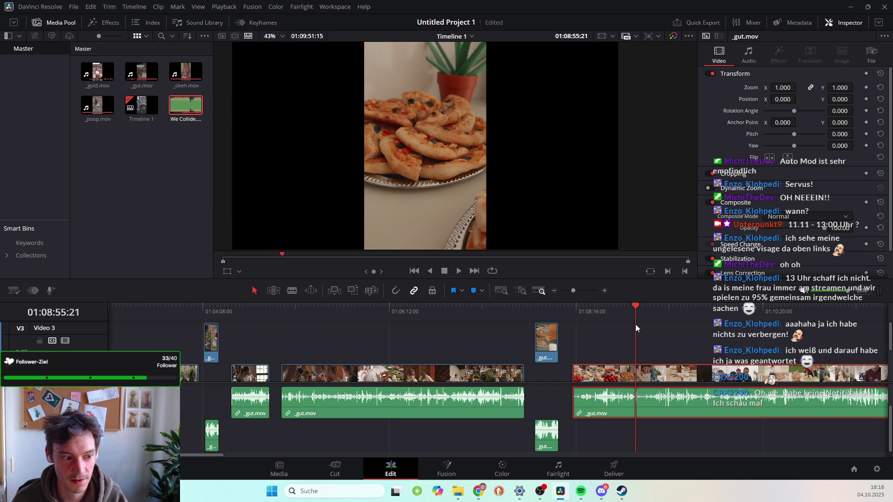
drag(633, 304, 635, 303)
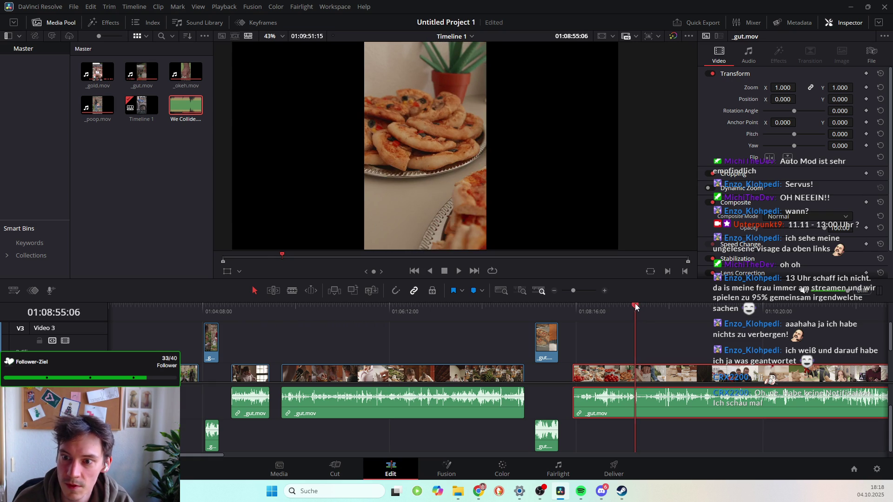
Split the _gut.mov clip there and move the opening food piece up to Video 3.
click(292, 291)
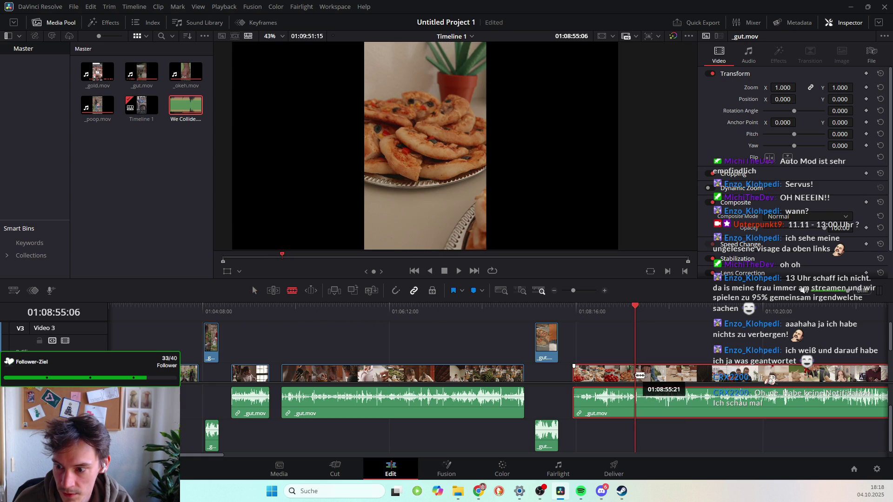
click(639, 375)
click(254, 290)
drag(604, 379, 591, 359)
drag(634, 310, 722, 328)
drag(731, 330, 818, 332)
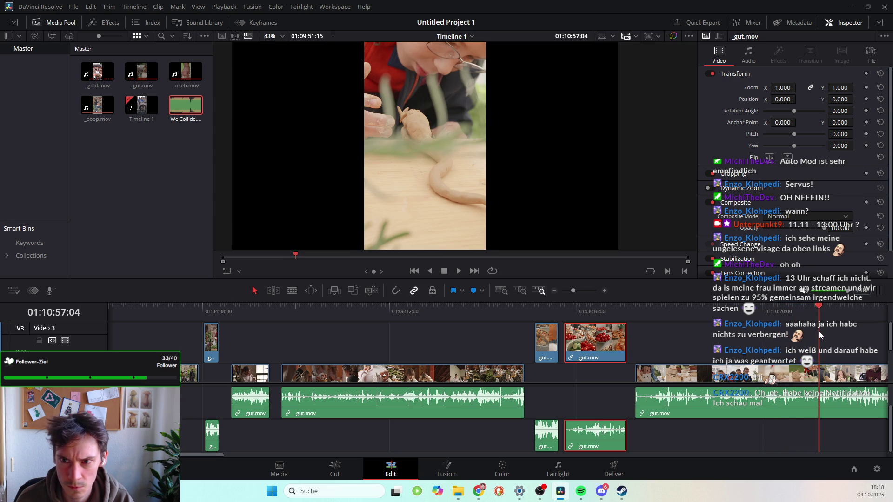
drag(818, 331, 813, 331)
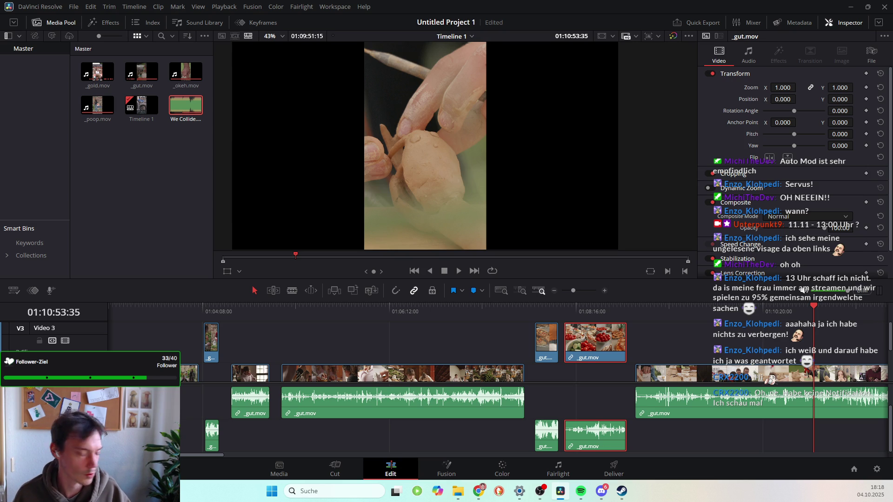
mouse_move(633, 313)
mouse_down()
mouse_move(717, 361)
mouse_move(763, 371)
mouse_move(738, 371)
mouse_move(755, 375)
mouse_up()
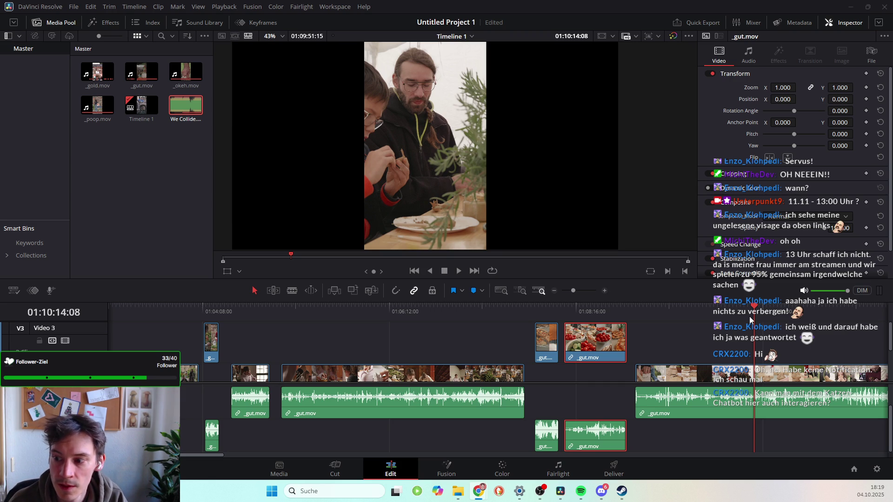
drag(754, 307, 759, 307)
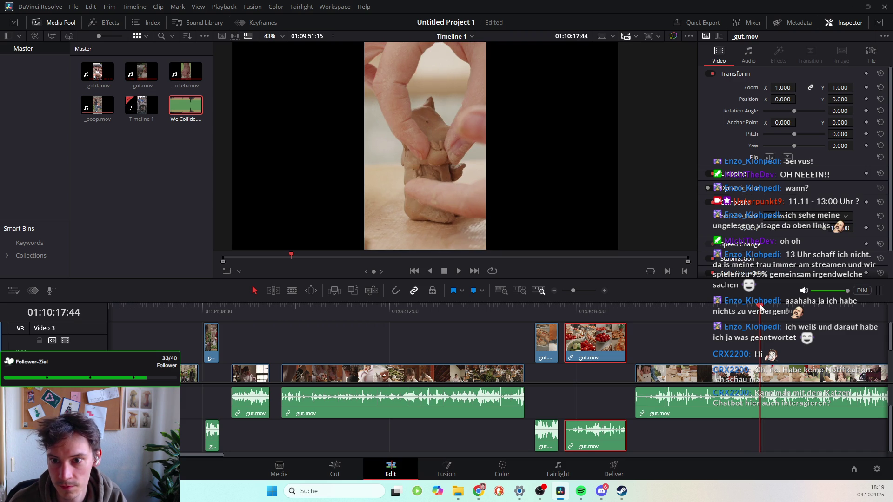
click(292, 291)
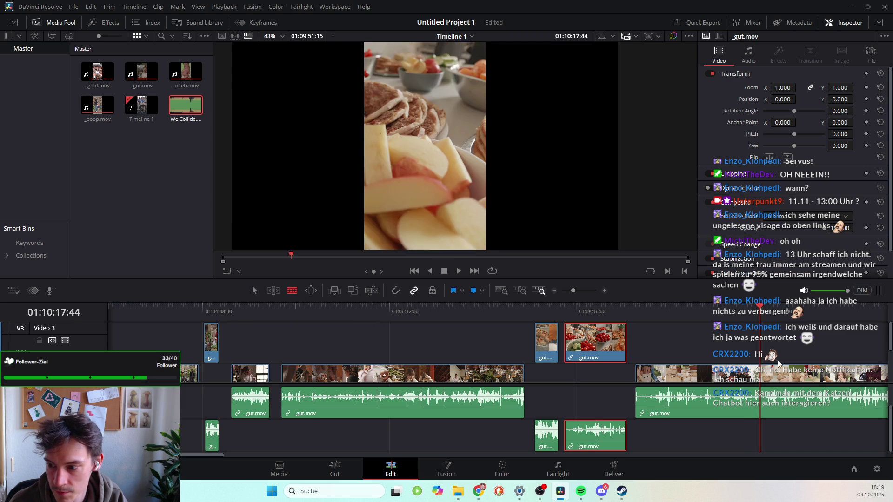
Split the main clip at the playhead and delete the piece before the cut.
click(761, 376)
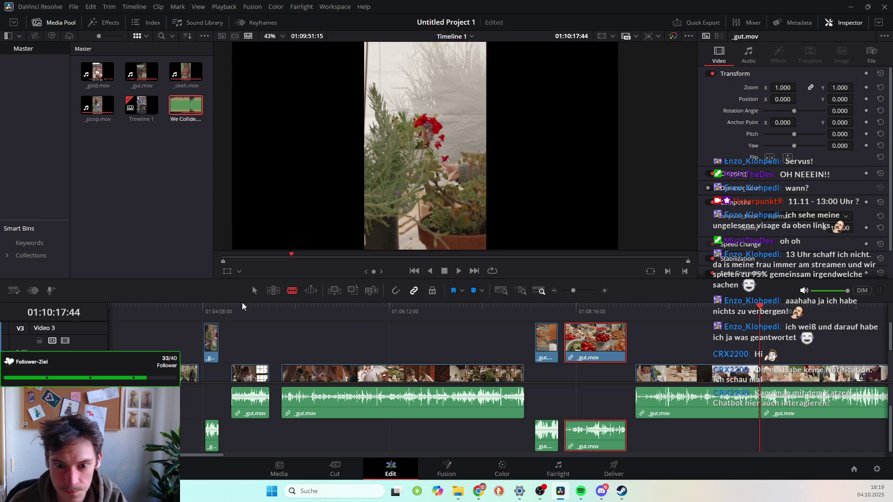
click(254, 290)
click(724, 375)
key(BackSpace)
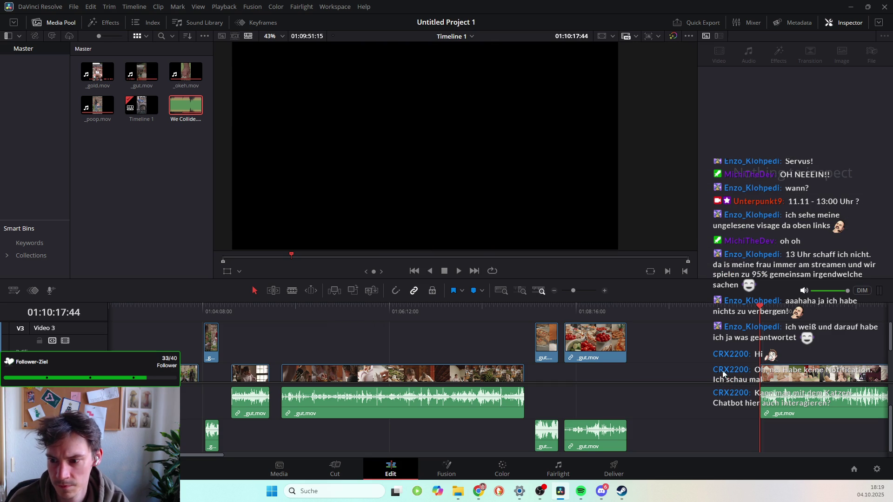
Find about 01:10:45, then split off the next short piece and place it on Video 3.
click(761, 307)
key(space)
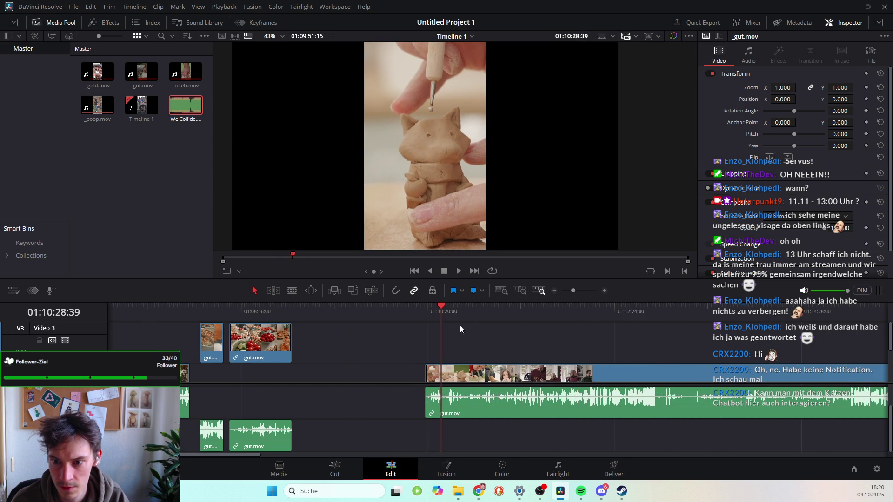
click(450, 308)
drag(450, 308, 471, 307)
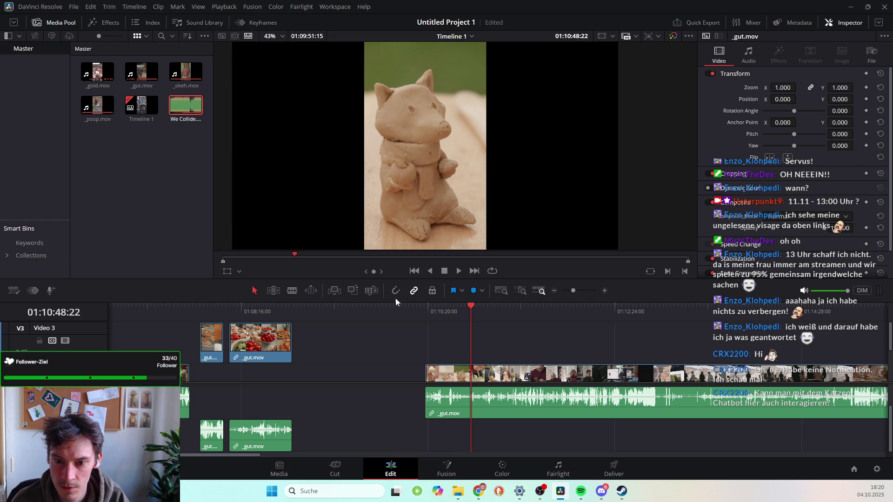
click(298, 293)
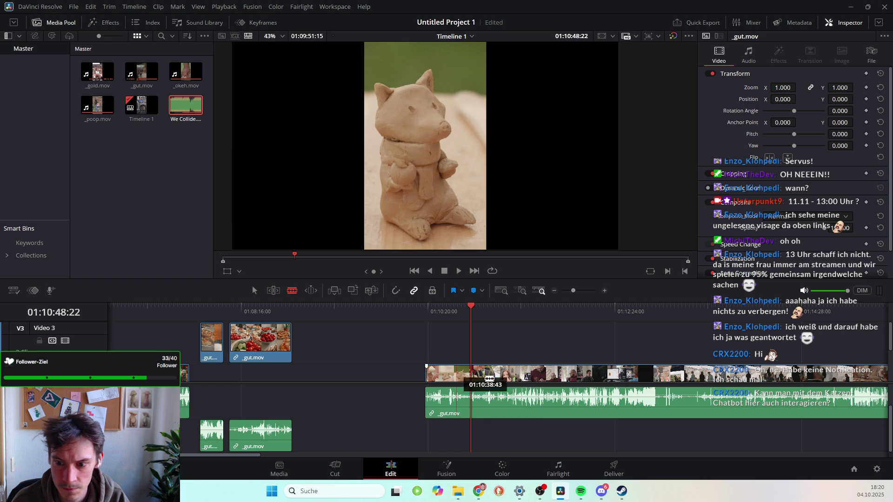
key(ctrl+z)
key(a)
key(space)
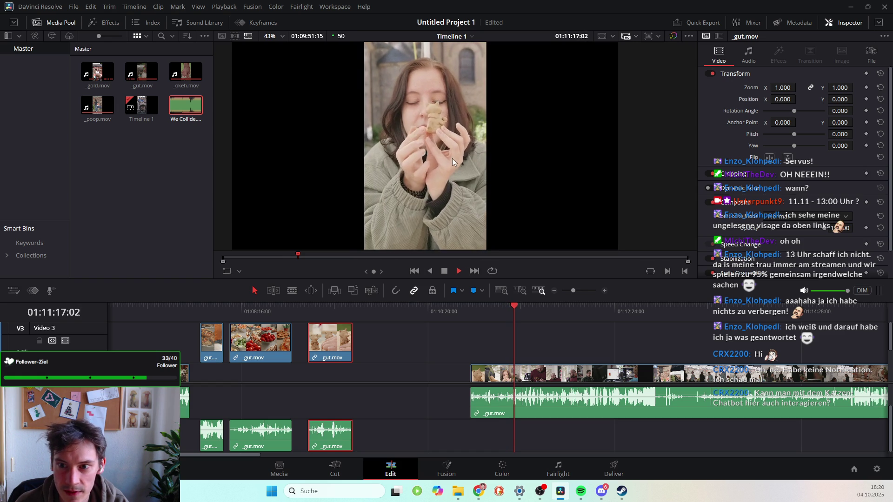
Save the project and preview the long _gut.mov clip for a cut point.
key(space)
drag(515, 306, 518, 309)
key(ctrl+s)
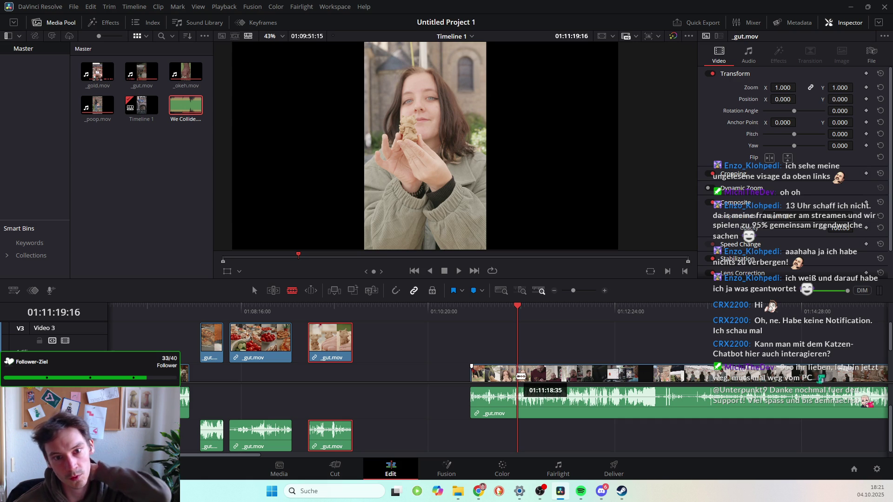
drag(521, 376, 521, 380)
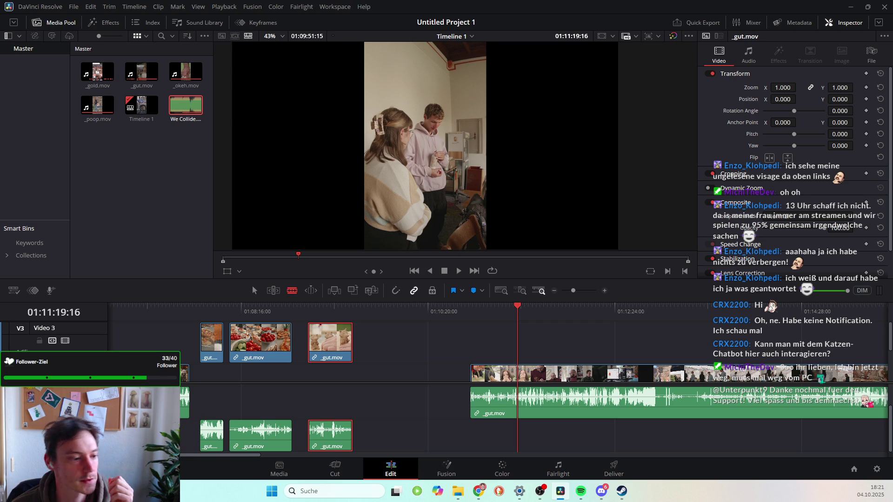
drag(516, 375, 494, 372)
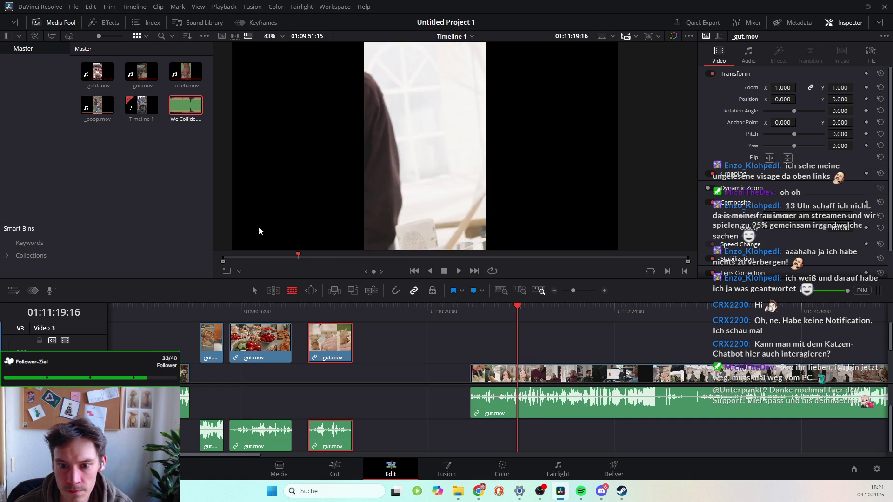
click(255, 290)
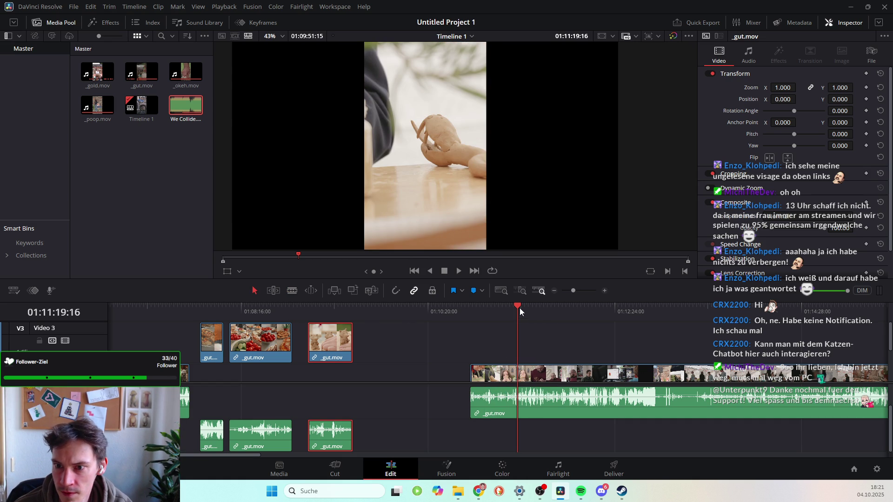
drag(519, 303, 518, 306)
click(508, 374)
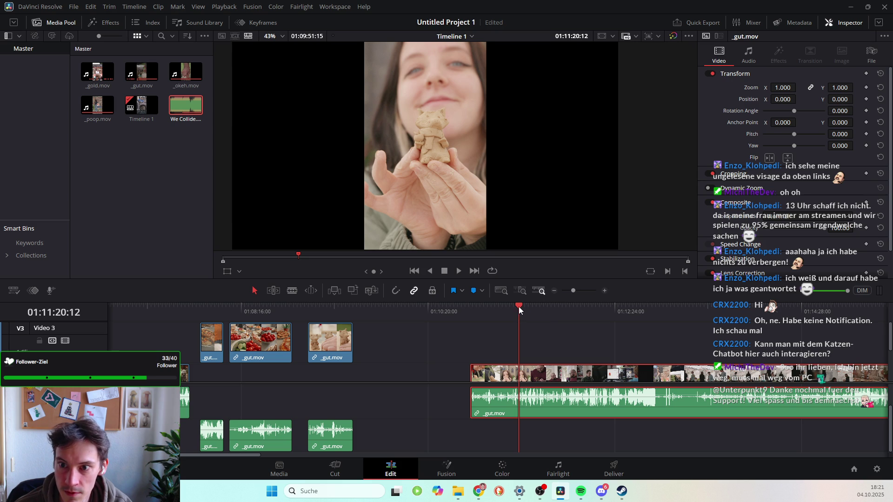
drag(518, 306, 516, 306)
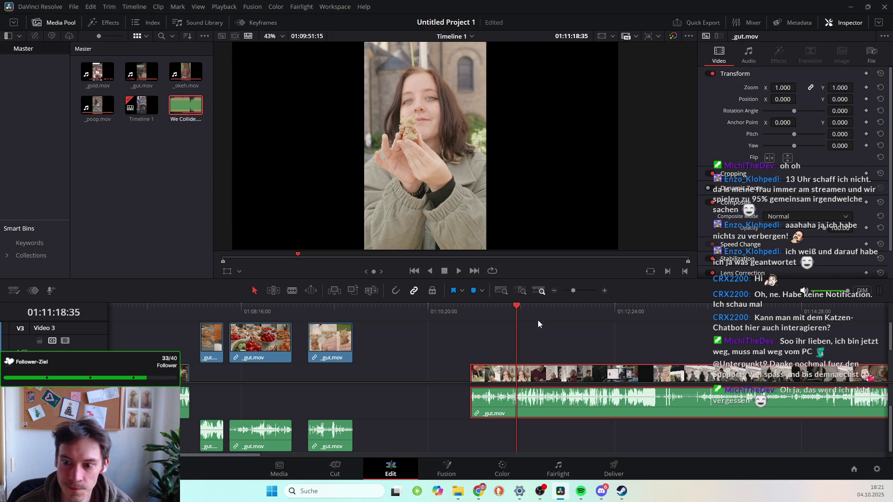
mouse_move(517, 307)
mouse_down()
mouse_move(488, 310)
mouse_move(517, 315)
mouse_up()
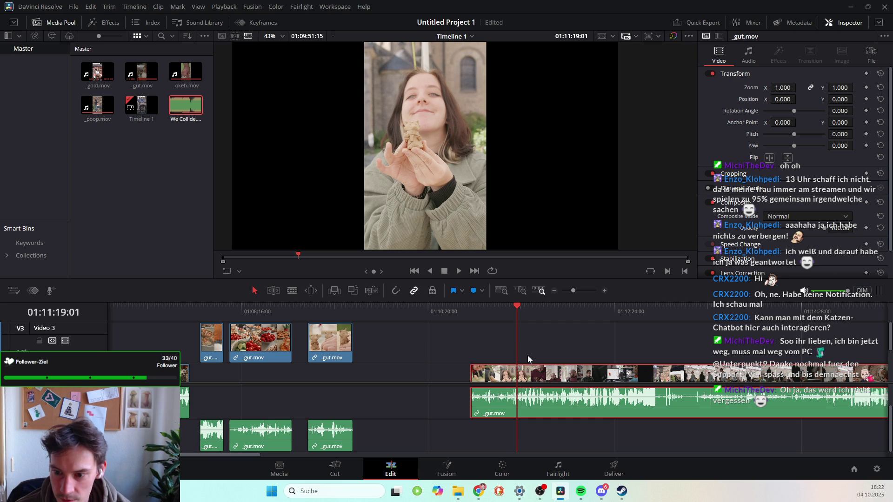
Step frame by frame to settle on the exact cut frame in the long clip.
key(Left)
key(Left)
key(Left)
key(Left)
key(Left)
key(Left)
key(Left)
key(Left)
key(Left)
key(Left)
key(Left)
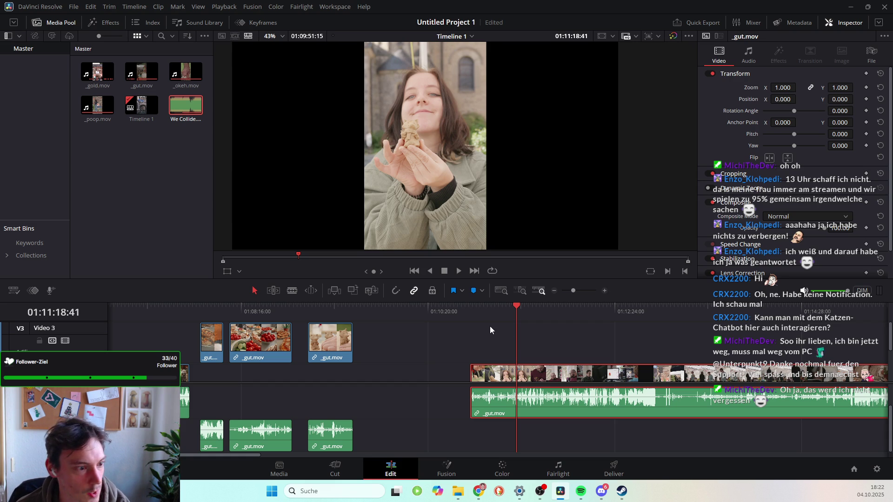
key(Left)
key(Left)
key(Left)
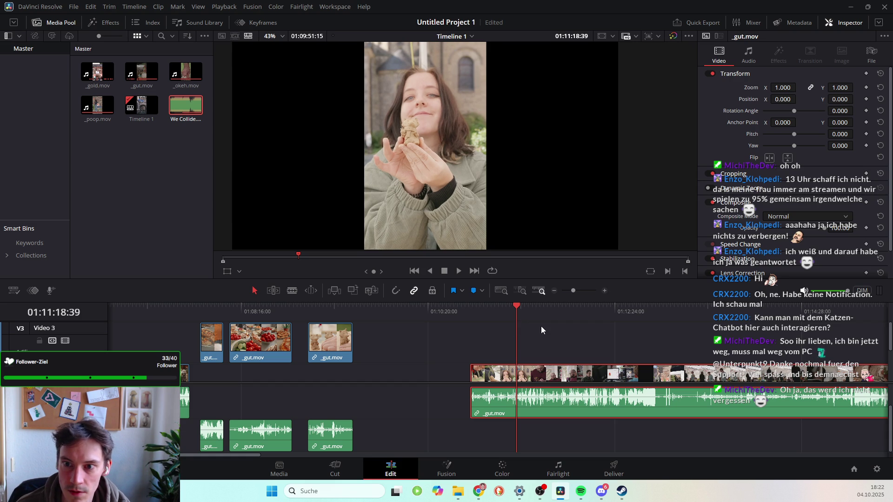
key(Right)
key(Right)
key(Right)
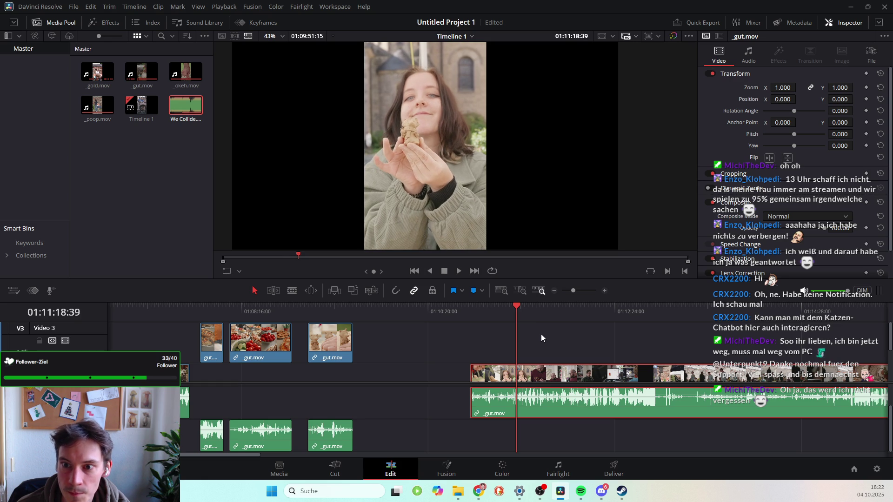
key(Right)
key(Left)
key(Right)
key(Left)
key(Right)
key(Right)
key(Right)
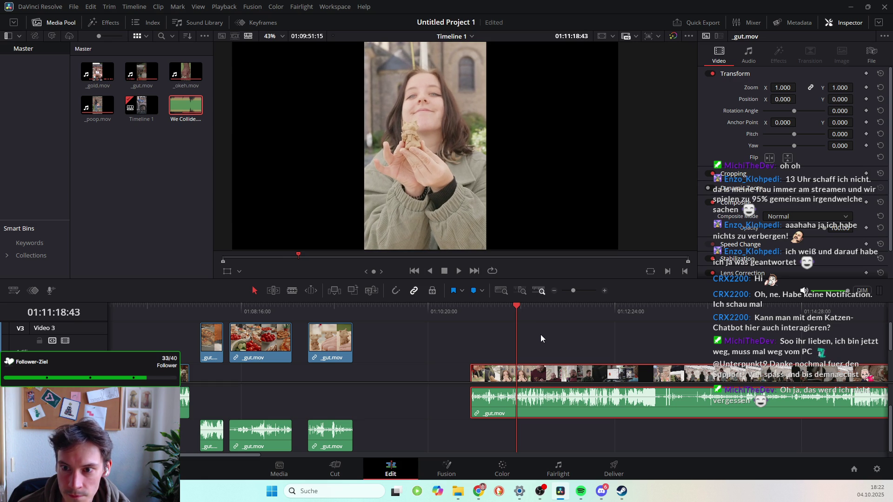
key(Right)
key(Right)
key(Right)
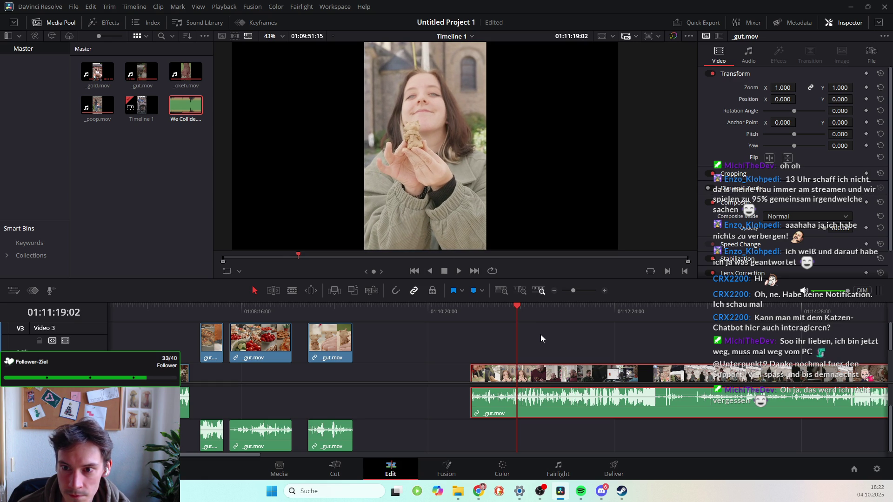
key(Right)
key(Right)
key(Right)
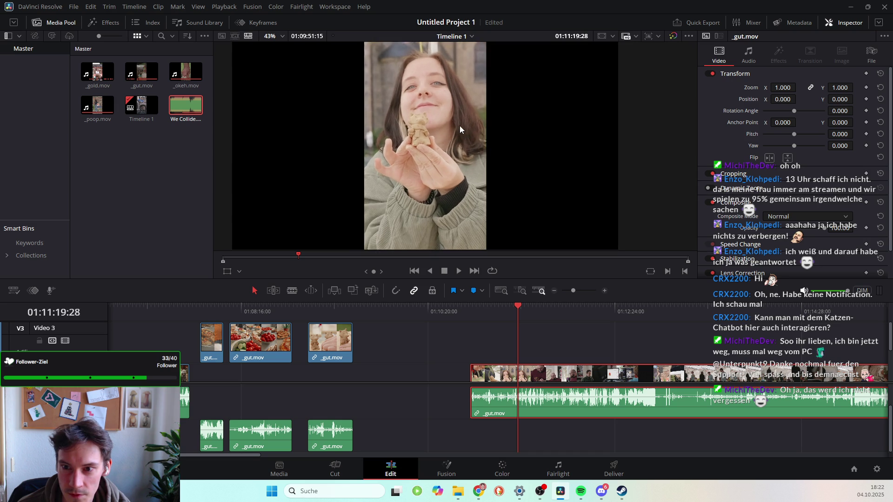
key(Left)
key(Left)
key(Left)
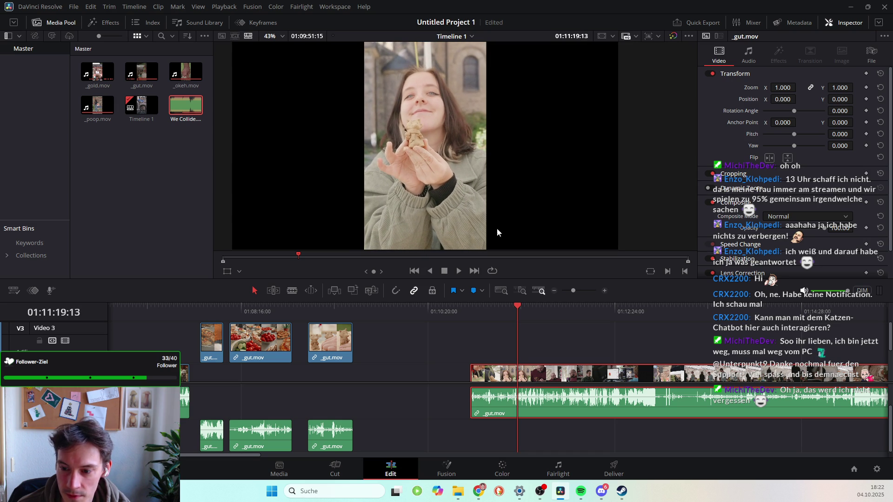
key(Left)
key(Left)
key(Left)
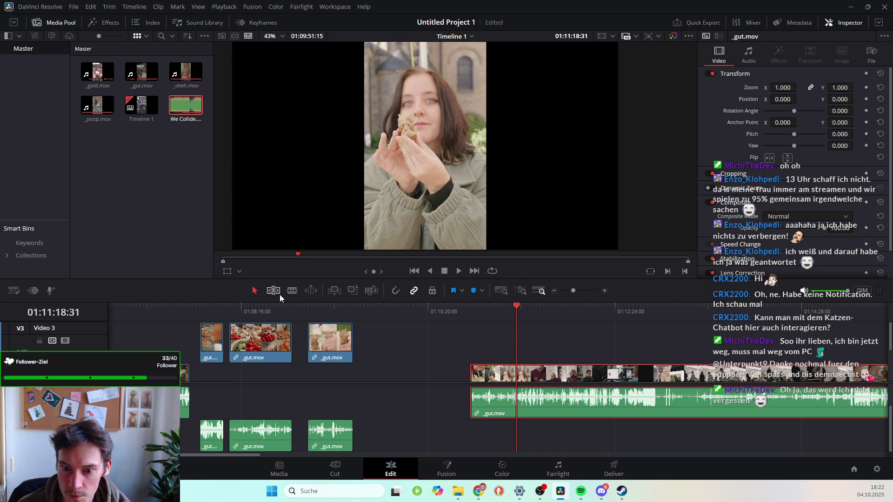
Split the long clip there, delete the opening piece, and slide the rest left to close the gap.
click(292, 291)
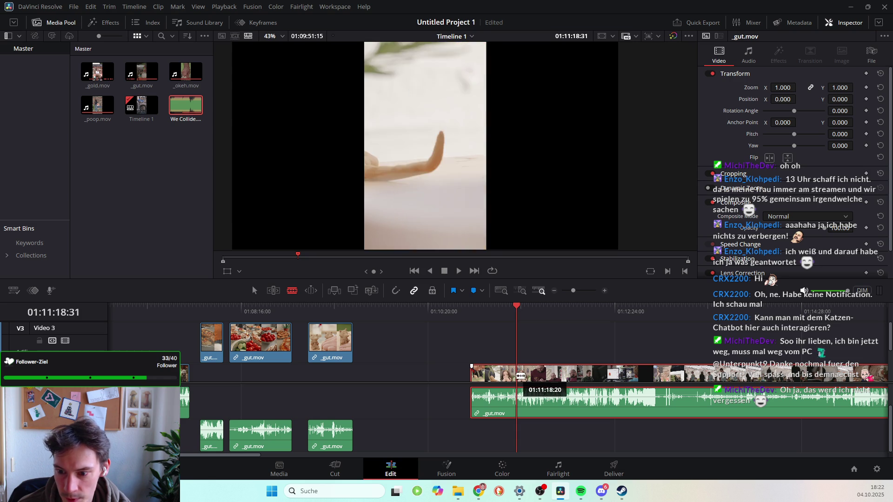
click(516, 374)
click(255, 291)
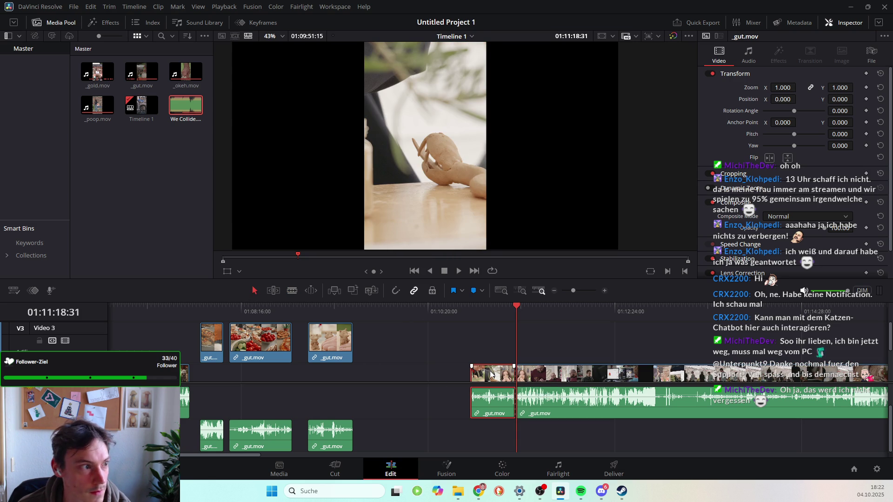
key(Delete)
drag(548, 372, 394, 372)
drag(518, 307, 364, 326)
key(space)
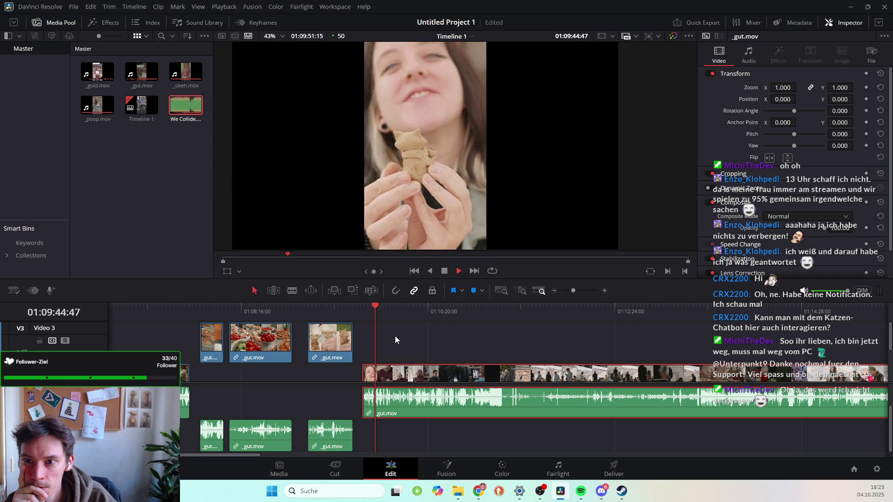
Step back to the next cut point and split the long clip there.
key(space)
key(Left)
key(Left)
key(Left)
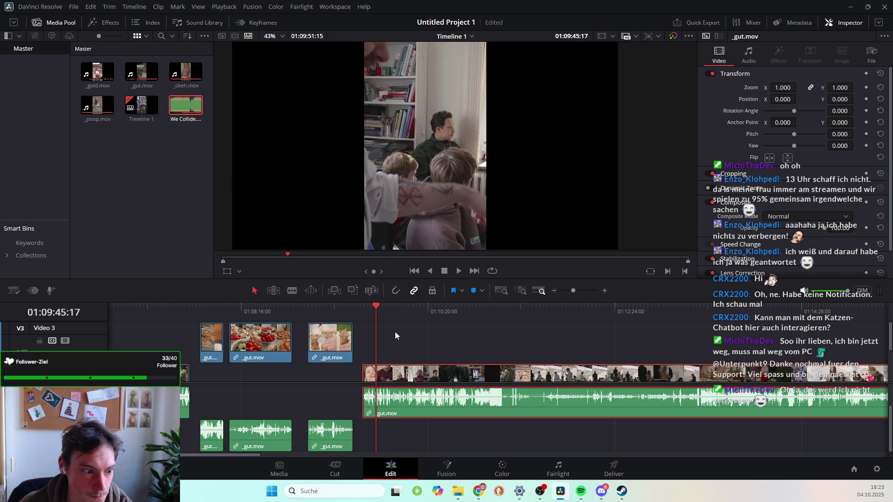
key(Left)
key(Left)
key(Left)
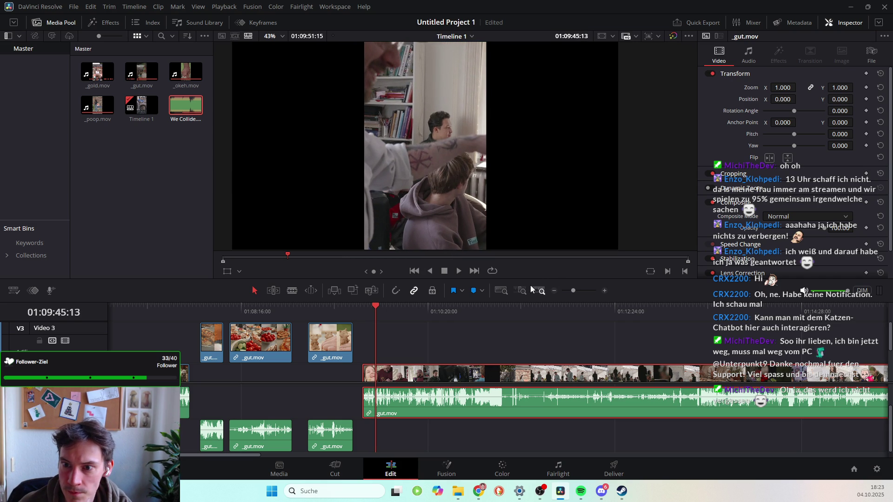
key(Left)
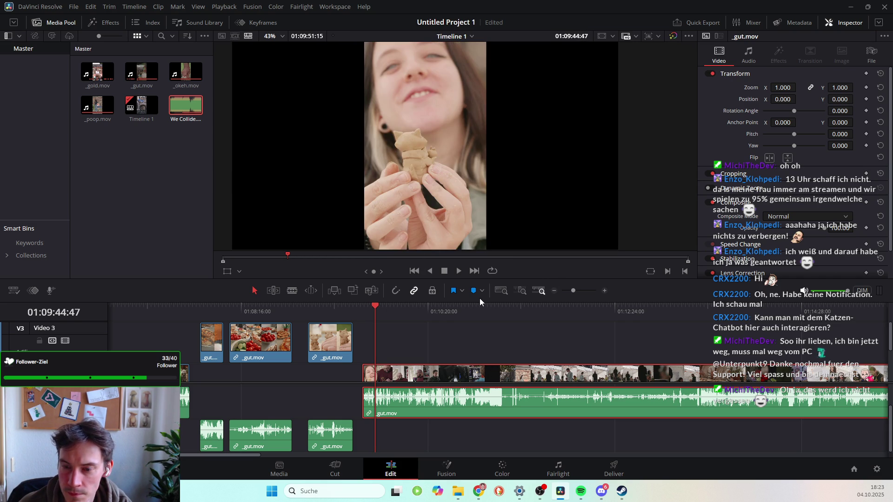
key(Left)
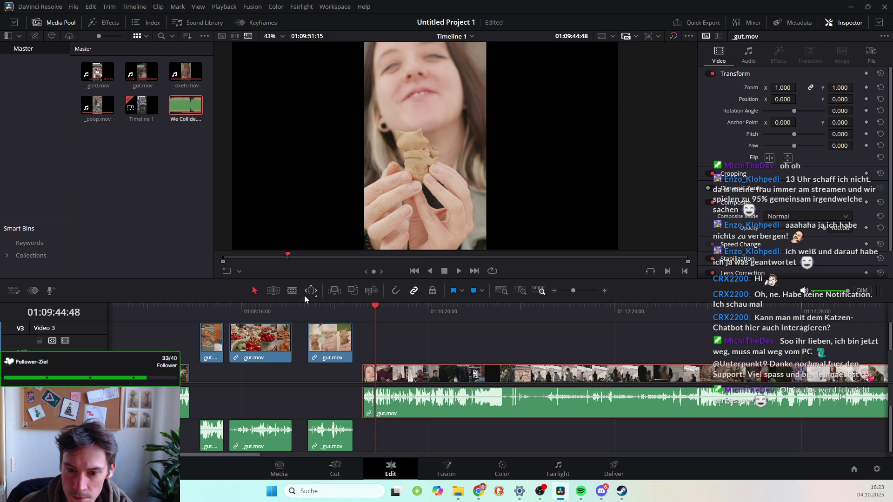
key(Right)
click(292, 291)
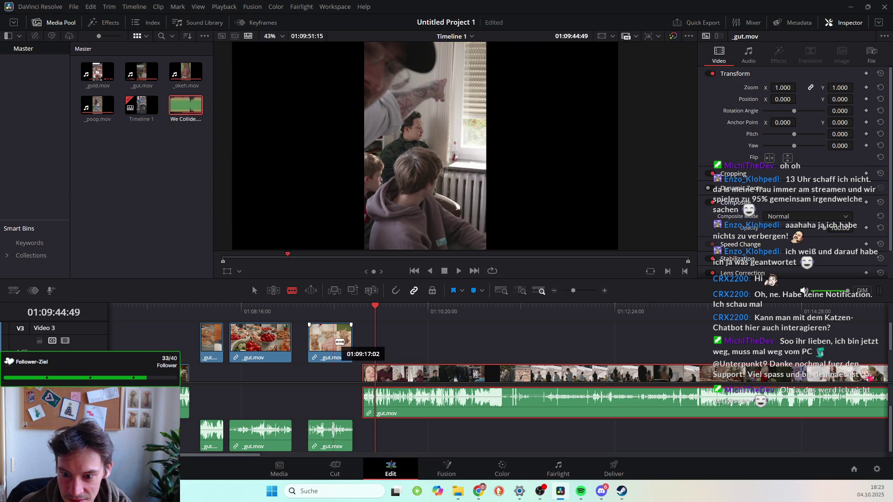
click(377, 372)
click(254, 290)
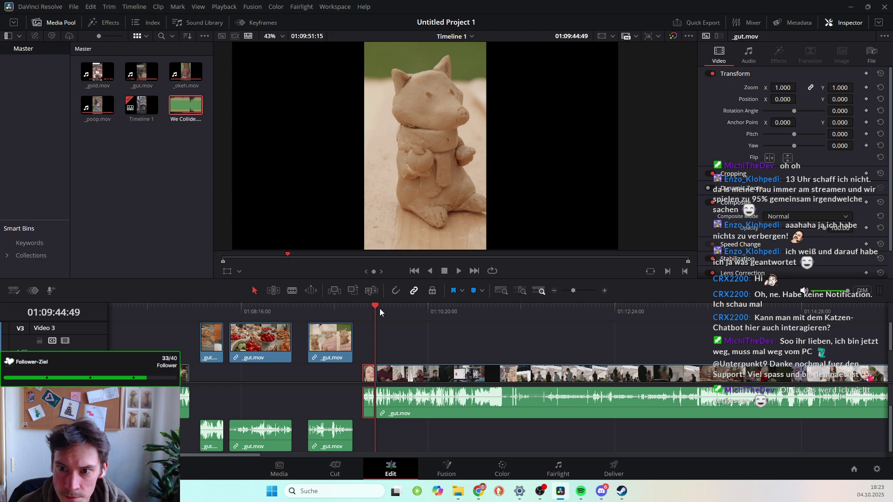
Play back the B-roll section and select the clay B-roll clip with its audio.
drag(375, 306, 313, 309)
key(space)
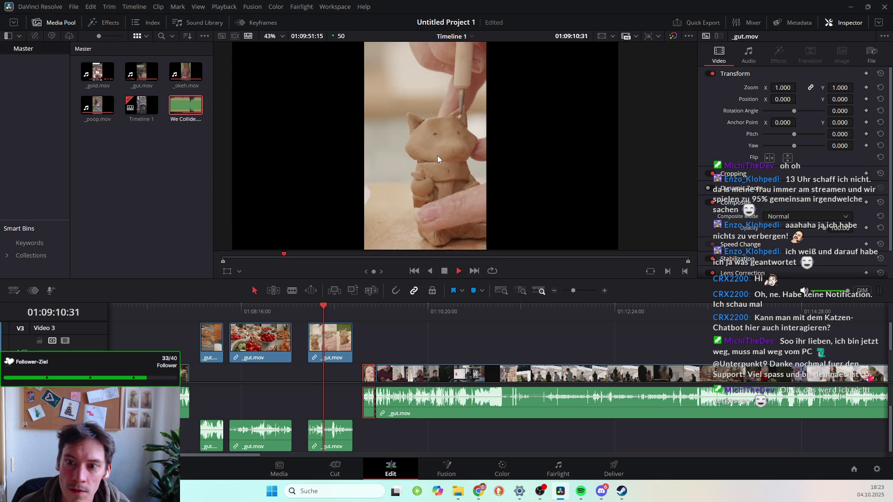
key(space)
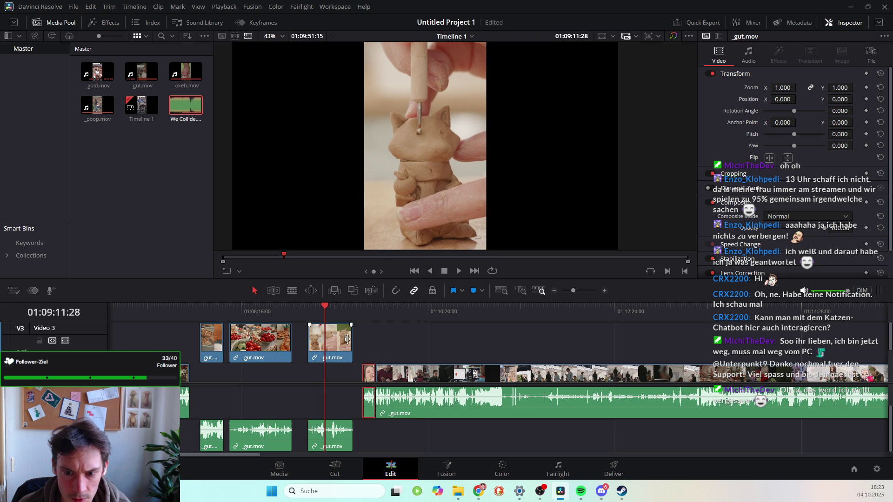
click(330, 339)
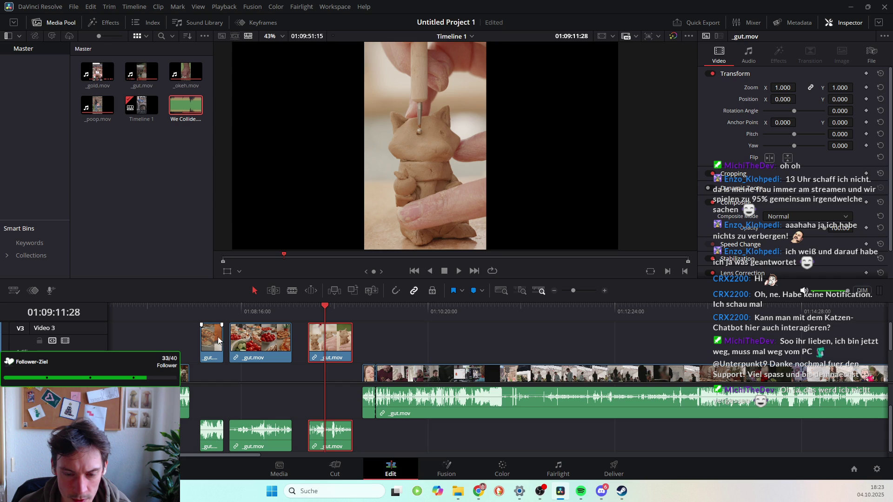
Delete the small first B-roll clip, drop the B-roll onto the main track, and butt the split piece against it.
mouse_move(204, 314)
mouse_down()
mouse_move(270, 317)
mouse_move(246, 336)
mouse_move(229, 376)
mouse_move(218, 376)
mouse_up()
click(206, 348)
key(Delete)
mouse_move(338, 338)
mouse_down()
mouse_move(321, 377)
mouse_move(304, 377)
mouse_up()
drag(363, 367, 325, 368)
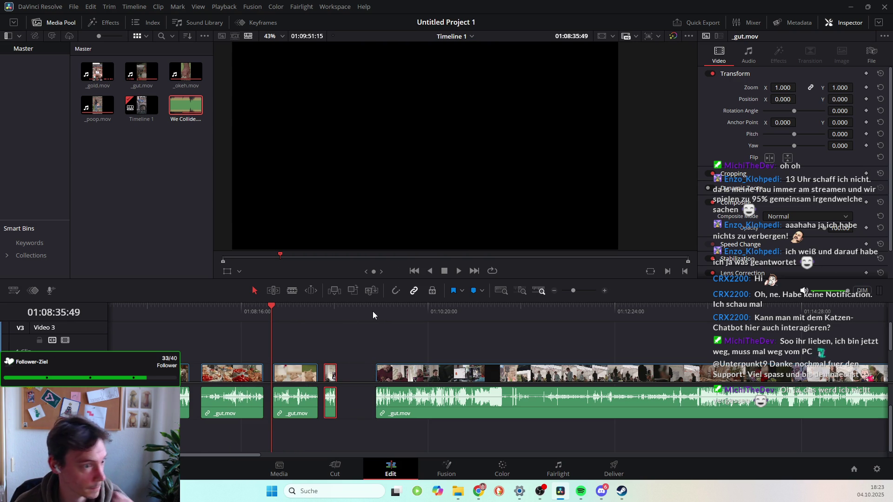
drag(375, 311, 476, 332)
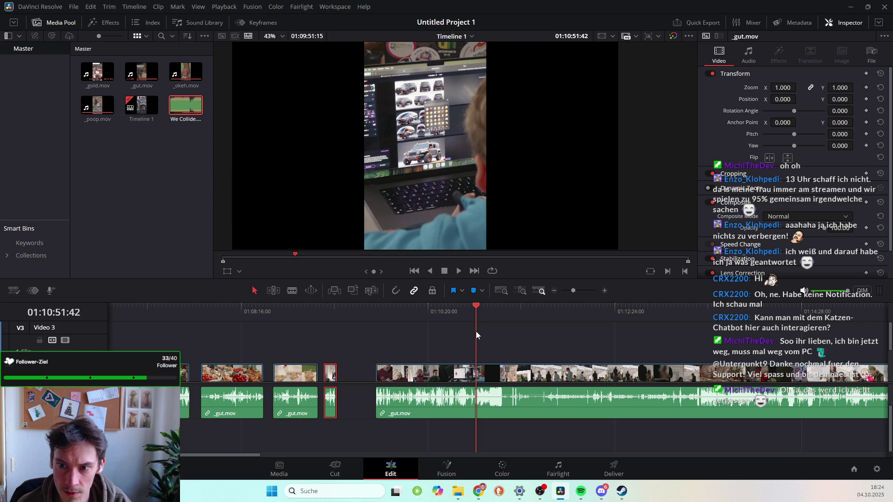
Scrub through the long gut.mov clip and park the playhead at 01:10:45:02.
drag(475, 331, 468, 323)
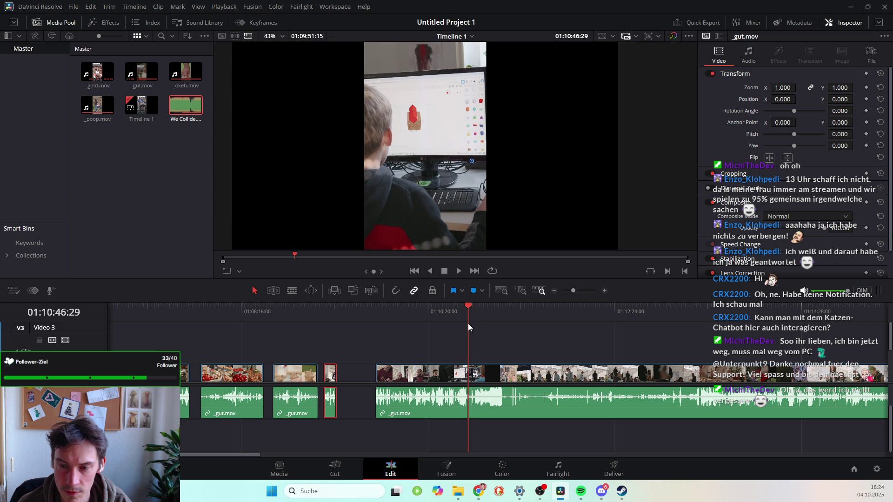
drag(468, 308, 472, 310)
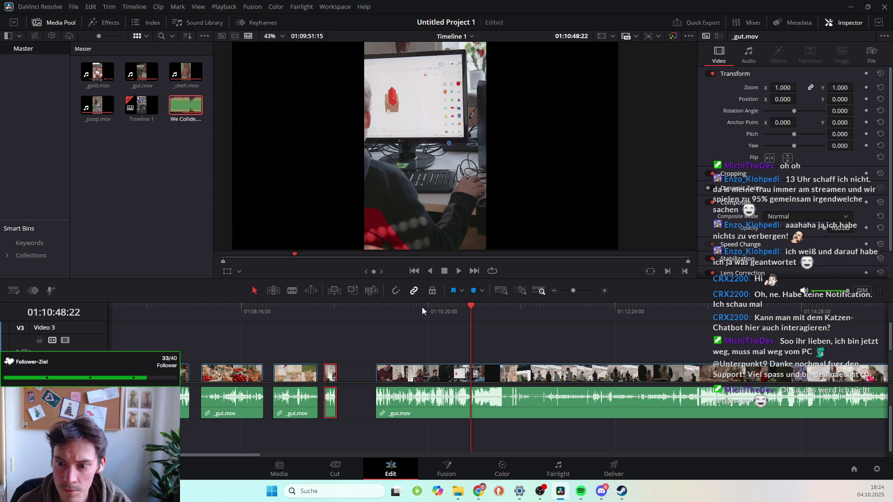
drag(468, 307, 466, 307)
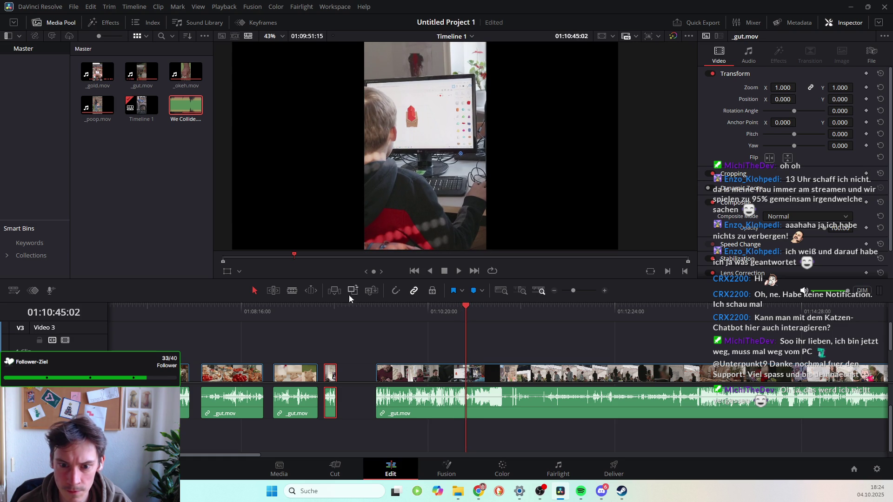
click(292, 291)
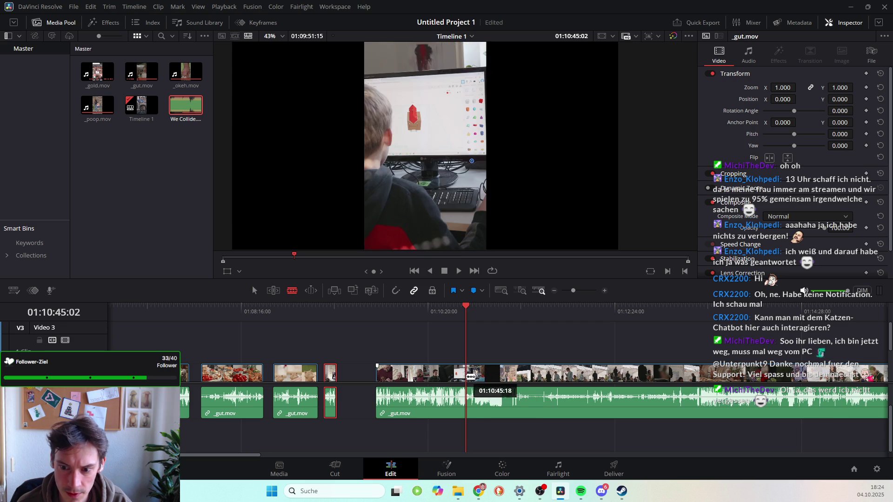
Split the long clip and move the left piece right after the short clips.
click(466, 374)
key(a)
click(406, 374)
drag(406, 374, 378, 374)
click(468, 307)
mouse_move(467, 307)
mouse_down()
mouse_move(335, 326)
mouse_move(394, 330)
mouse_up()
Play back the moved piece and pause on the figurine shot.
key(space)
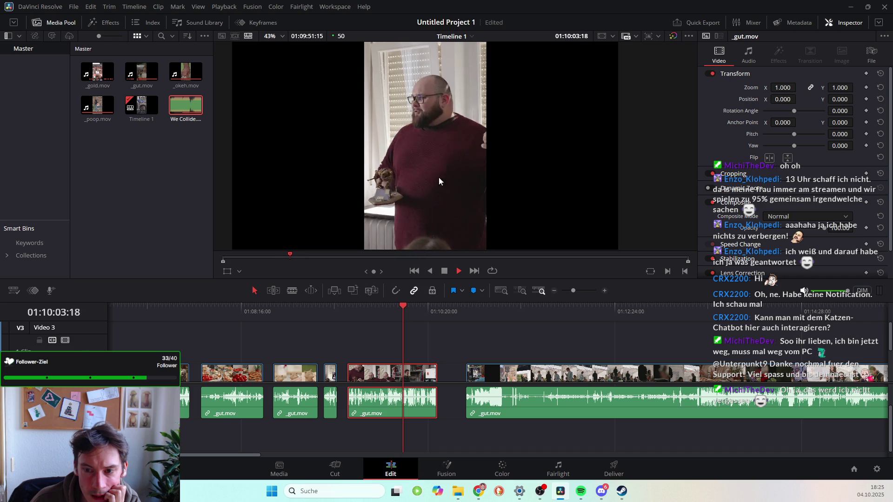
click(349, 310)
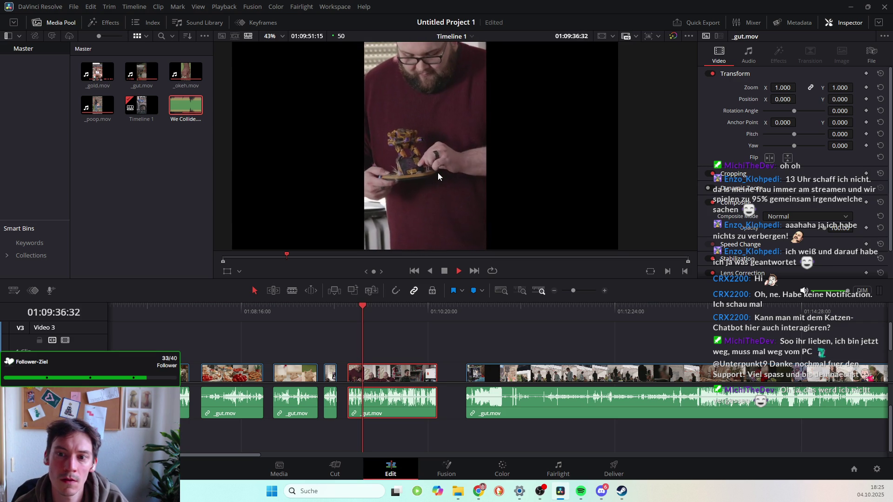
key(space)
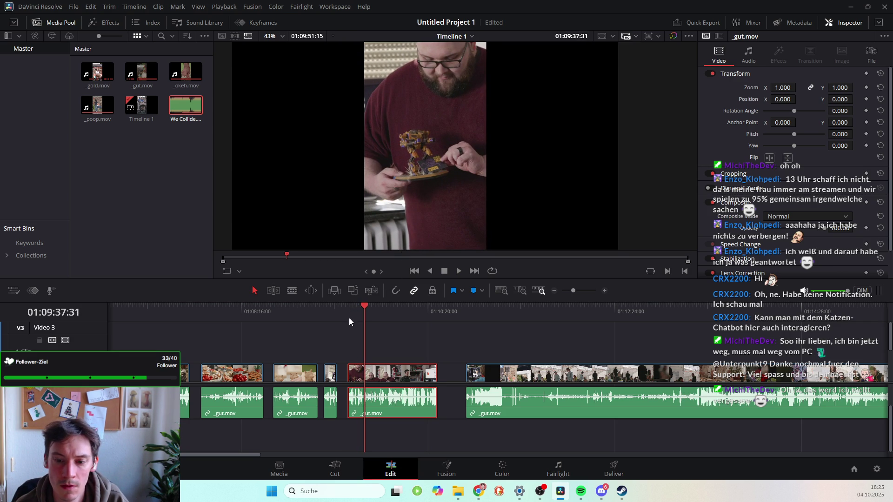
key(space)
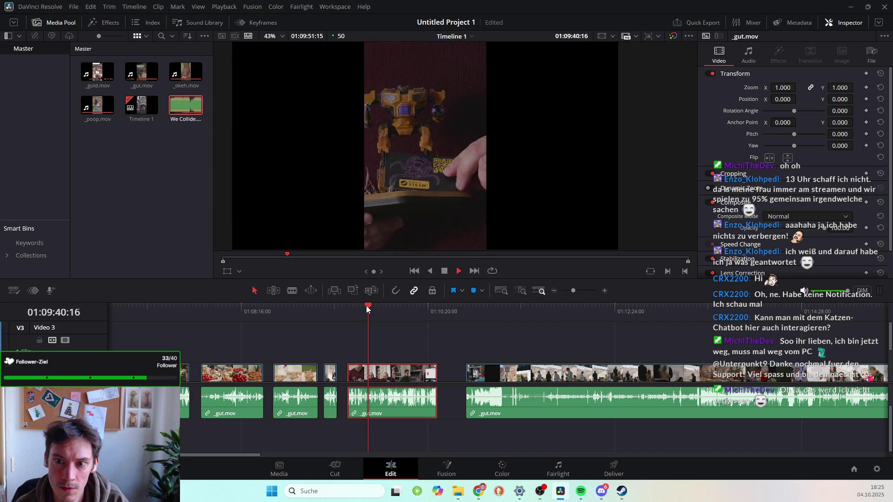
key(space)
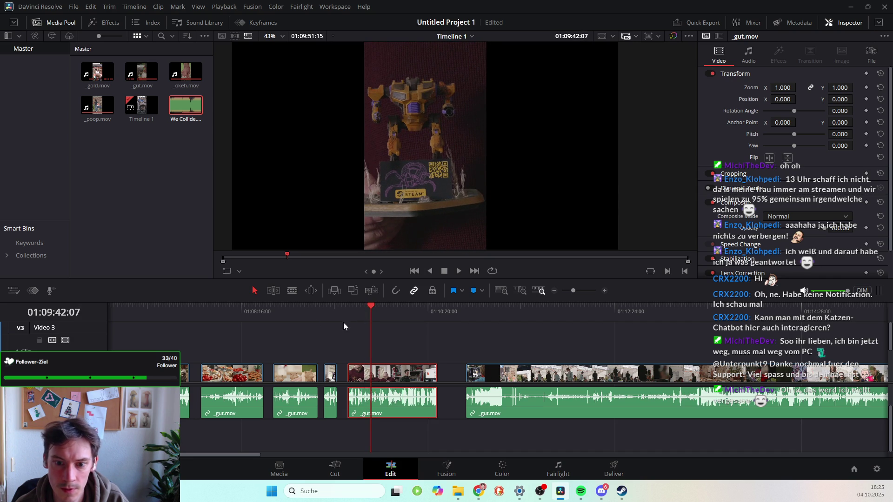
Cut the piece at the figurine, delete its tail, and pull the long clip left into the gap.
click(371, 374)
click(256, 291)
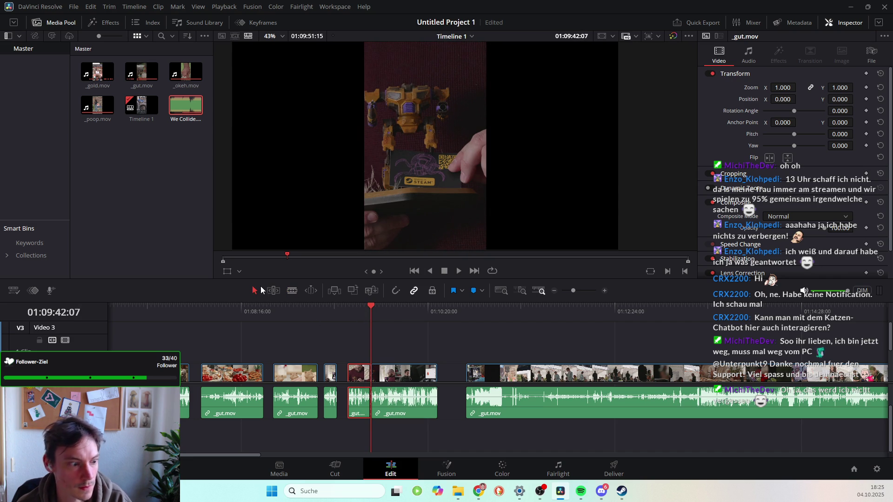
click(421, 386)
key(Delete)
drag(512, 377, 427, 377)
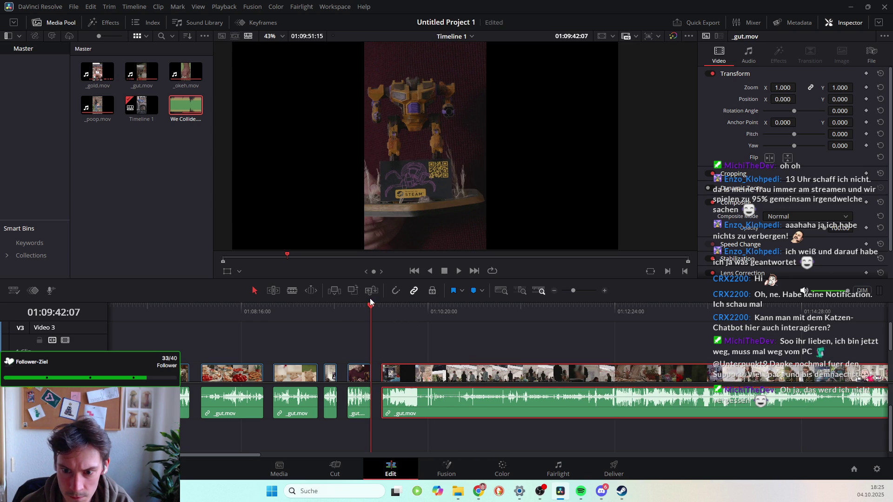
click(383, 309)
key(space)
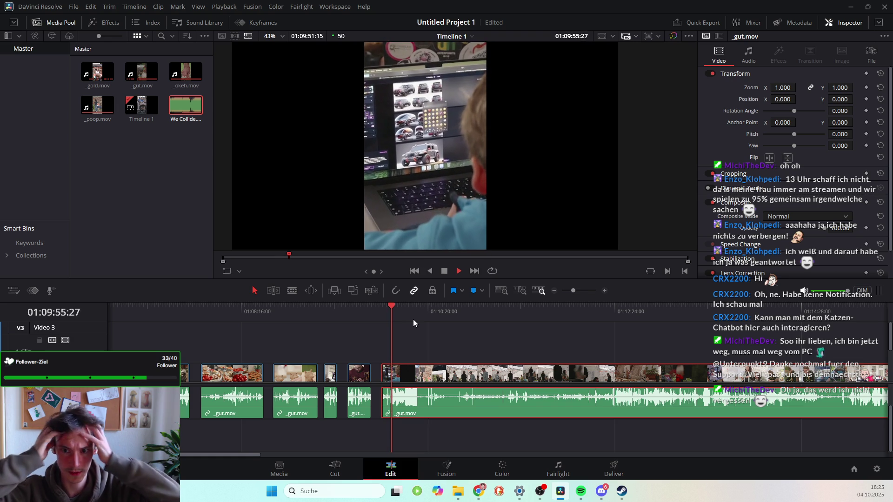
Cut the long gut.mov clip just after its start, delete the short leading piece, and review playback.
key(space)
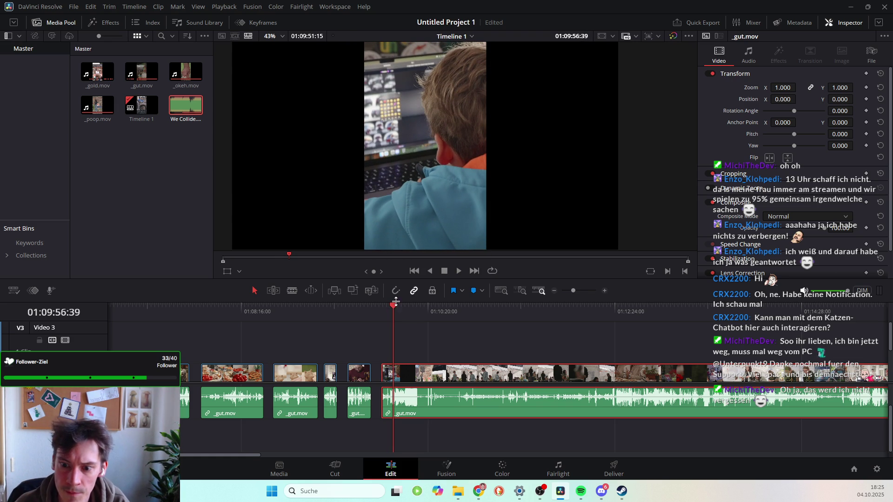
click(393, 306)
drag(392, 306, 390, 306)
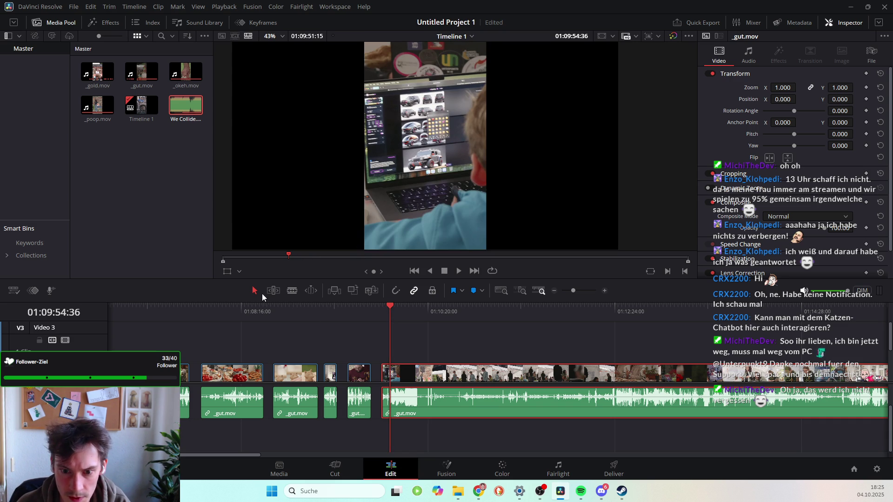
click(290, 291)
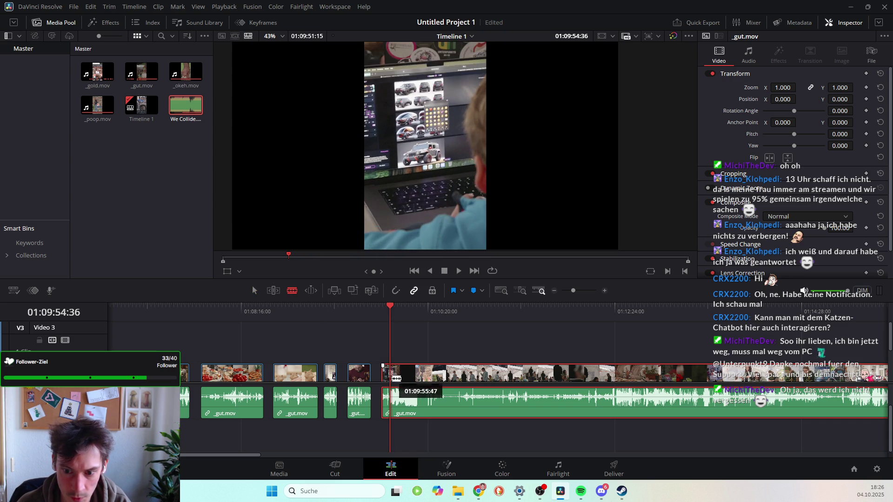
click(393, 375)
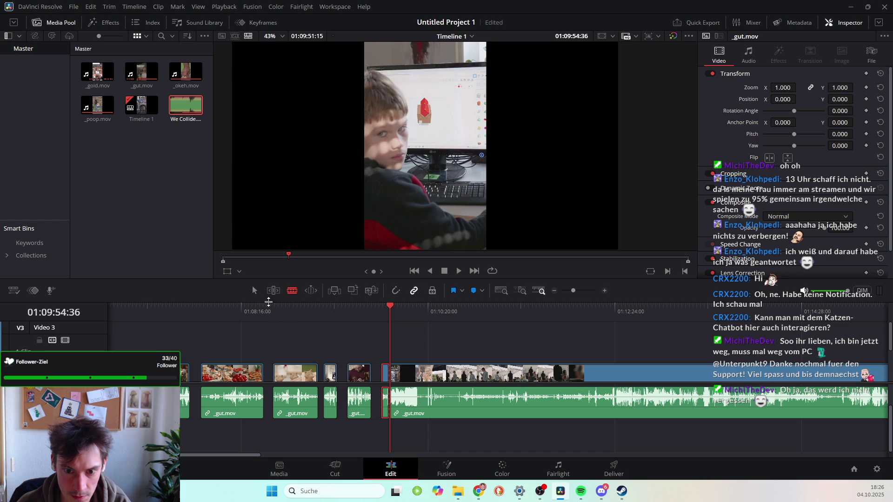
key(a)
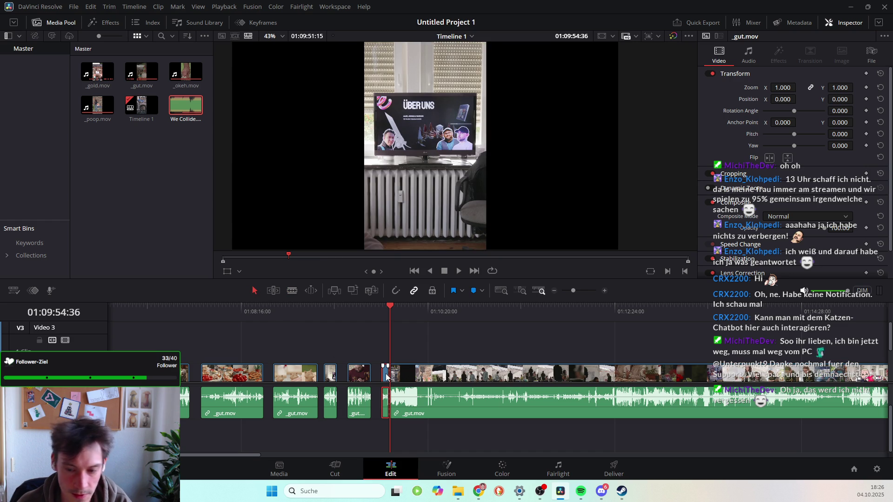
key(BackSpace)
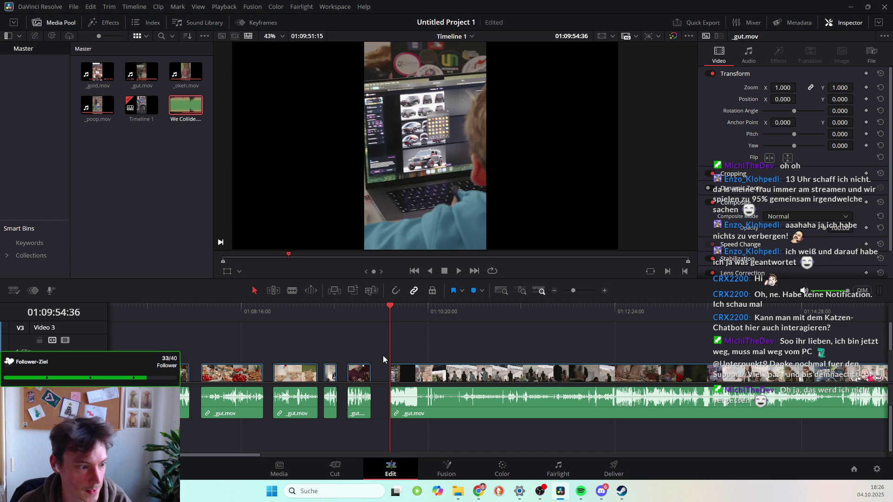
key(space)
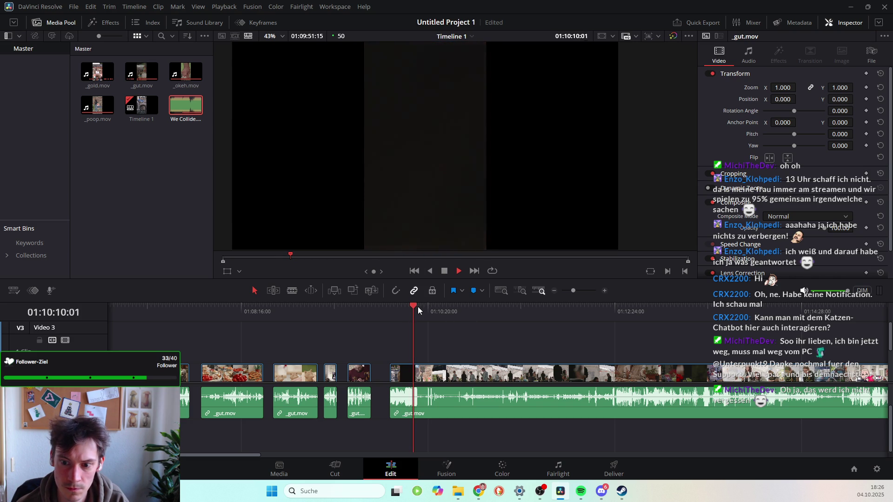
mouse_move(418, 308)
mouse_down()
mouse_move(395, 311)
mouse_move(412, 321)
mouse_up()
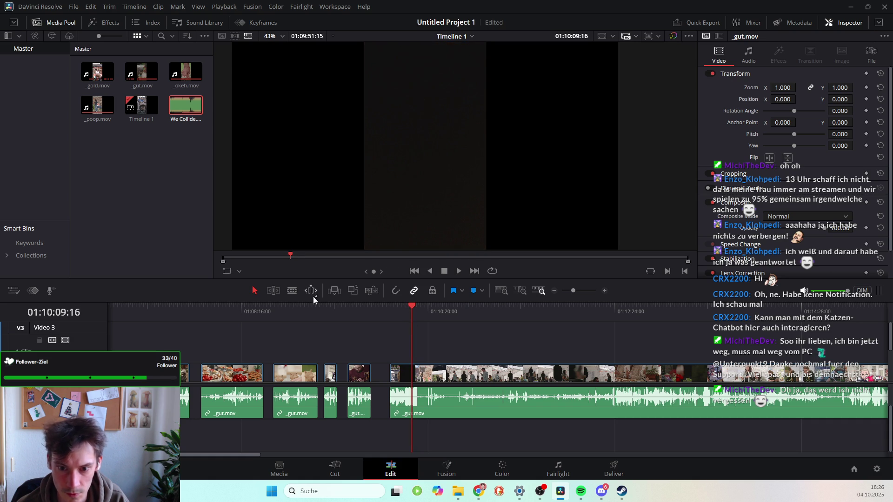
key(space)
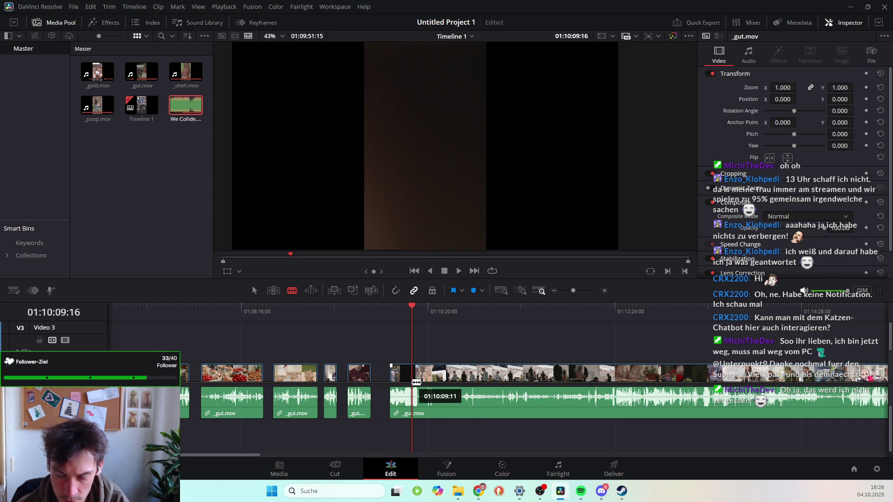
Cut a short piece from the long _gut.mov clip's start, slide it left after the figurine clip, and play it back.
click(254, 291)
double_click(403, 372)
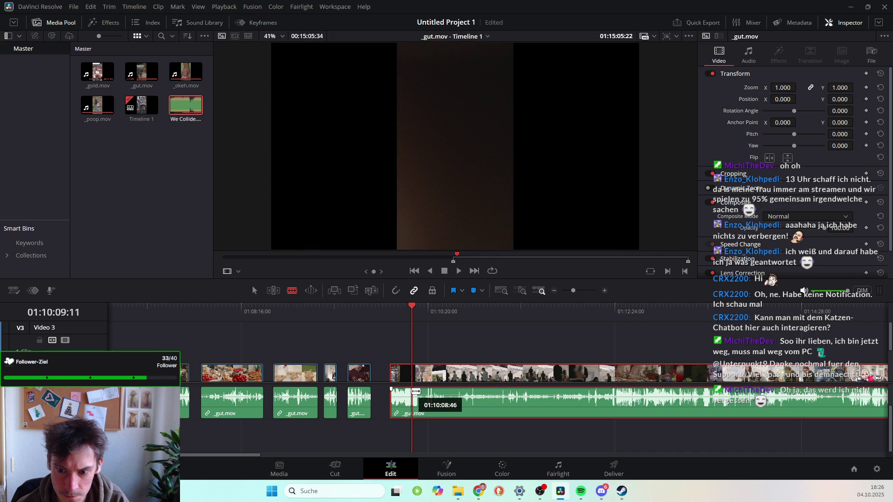
click(412, 392)
key(a)
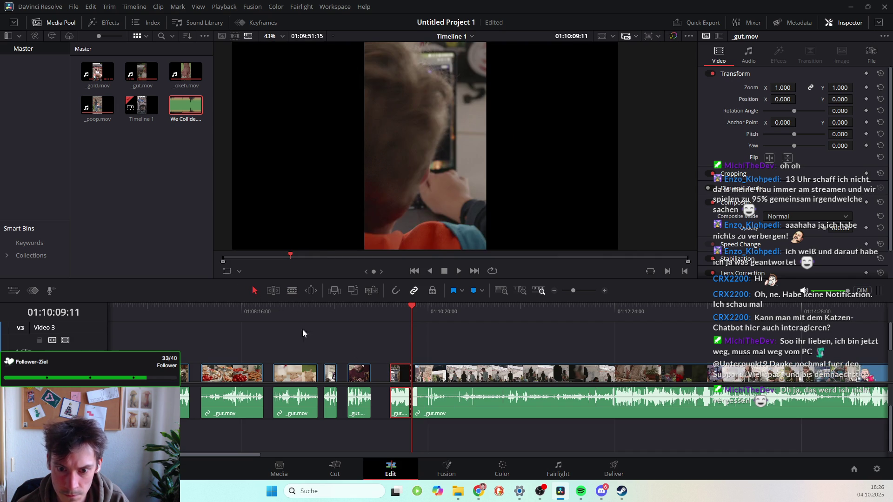
drag(398, 369, 387, 370)
key(space)
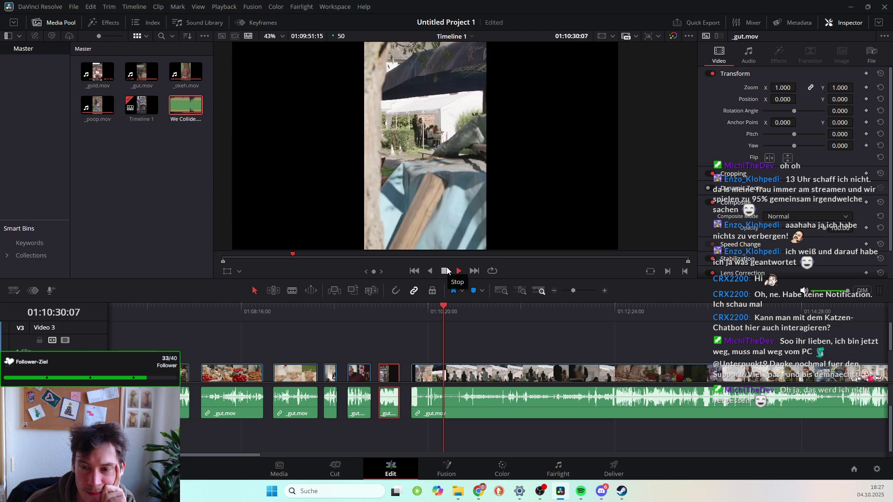
click(445, 271)
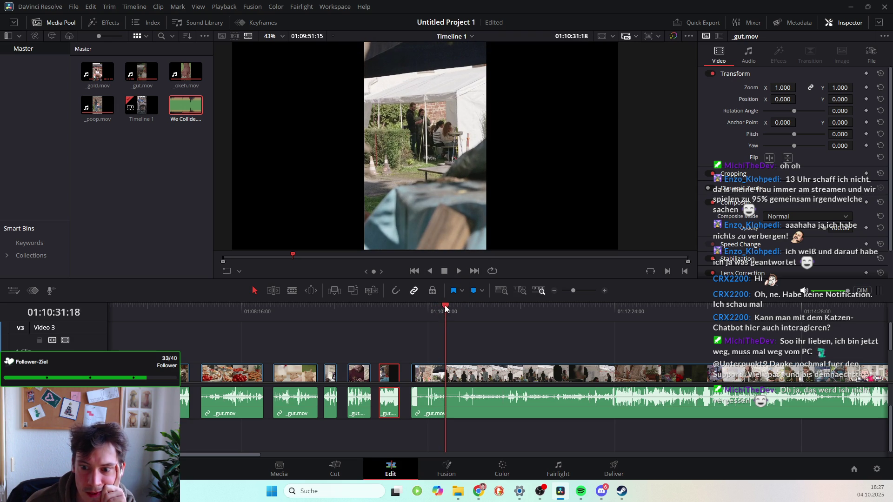
Scrub the long clip to the tent shot, zoom the viewer out to fit at 41%, and play the timeline.
mouse_move(427, 308)
mouse_down()
mouse_move(403, 307)
mouse_move(440, 314)
mouse_up()
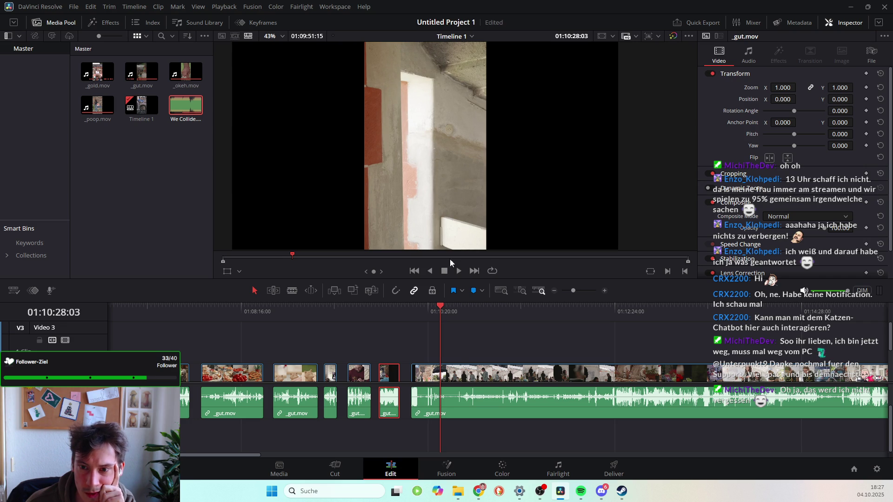
drag(439, 309, 519, 319)
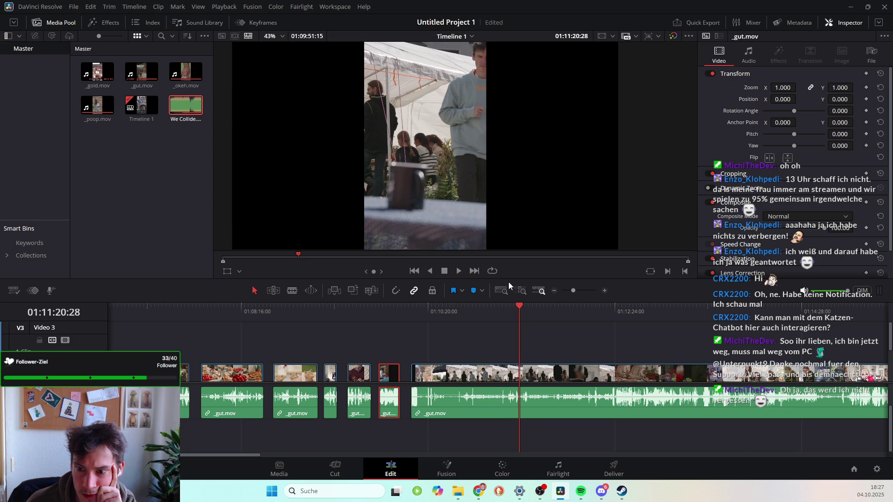
drag(518, 305, 519, 306)
scroll(454, 79, up, 5)
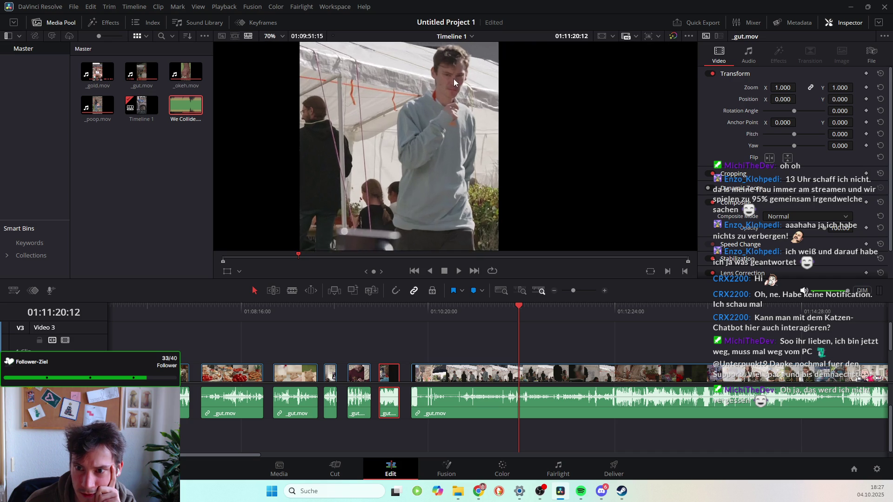
scroll(449, 85, up, 10)
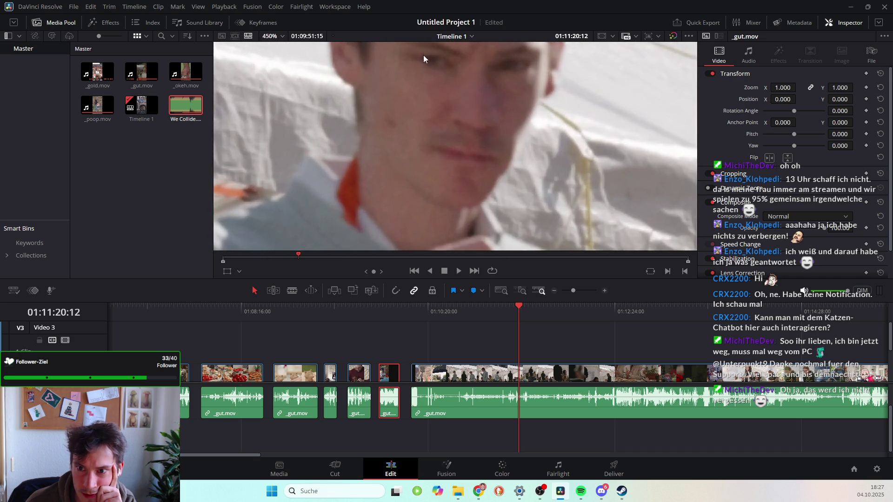
scroll(431, 71, down, 15)
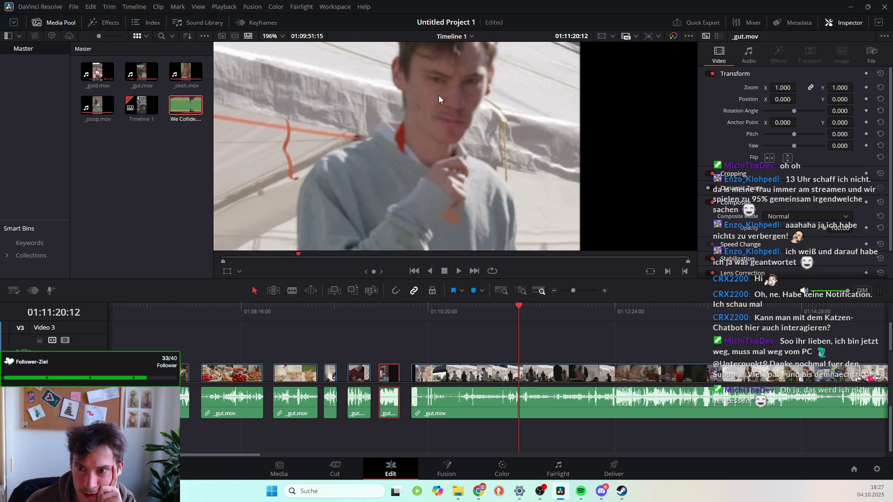
scroll(438, 98, down, 3)
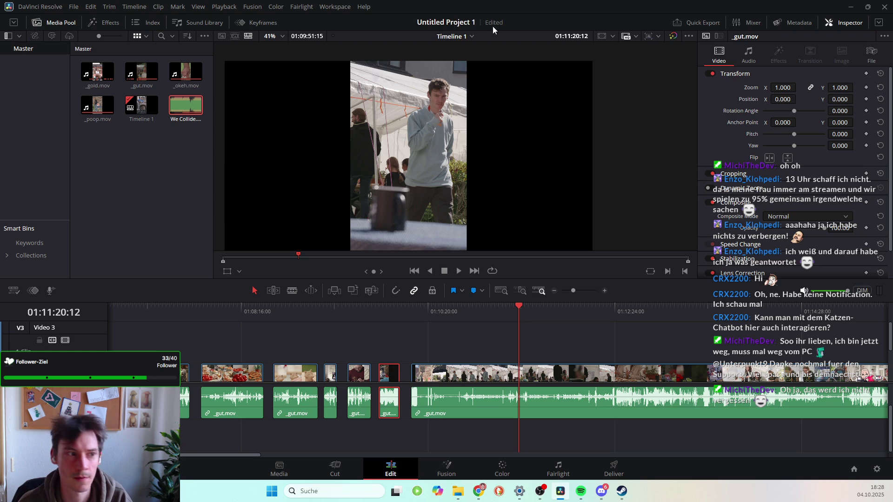
key(space)
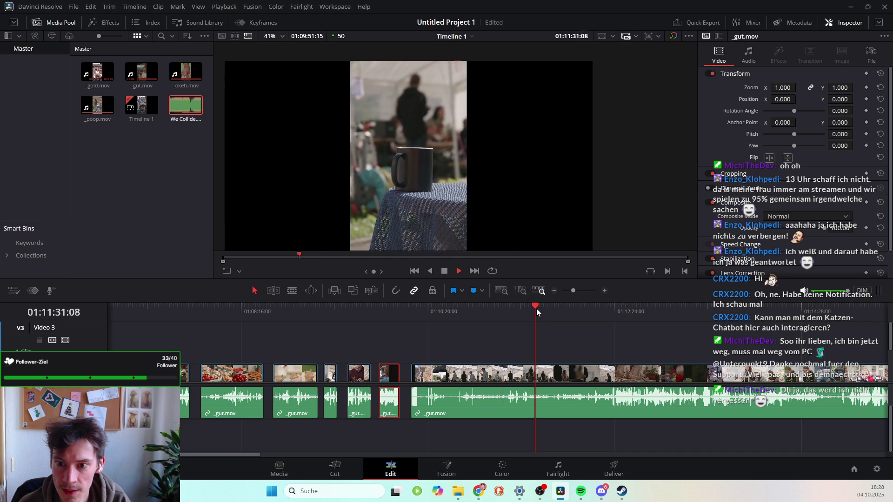
Scrub to the end of the wanted take near 01:12:39 and blade the long _gut.mov clip there.
mouse_move(537, 303)
mouse_down()
mouse_move(629, 317)
mouse_move(609, 319)
mouse_move(637, 328)
mouse_up()
mouse_move(639, 326)
mouse_down()
mouse_move(651, 324)
mouse_move(633, 320)
mouse_move(630, 308)
mouse_move(638, 308)
mouse_up()
key(space)
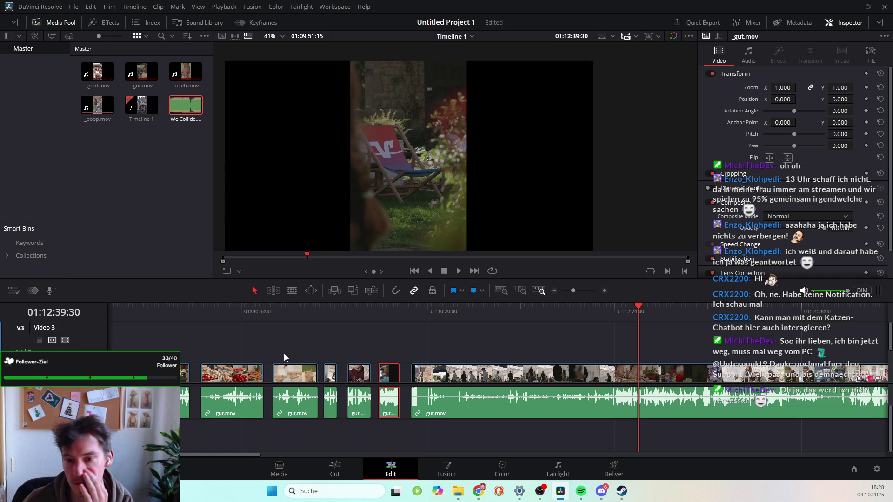
mouse_move(642, 381)
mouse_down()
mouse_move(651, 381)
mouse_move(642, 381)
mouse_up()
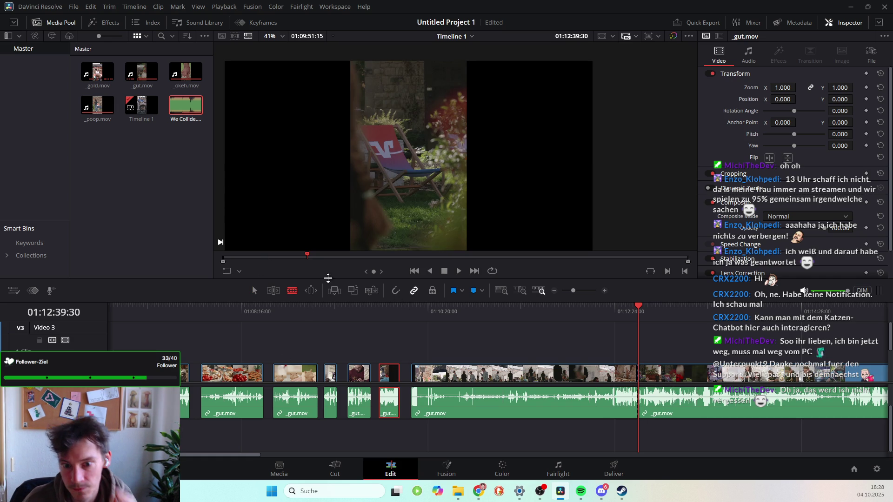
Delete the long clip's middle section and slide the remainder left against the short clips.
key(a)
click(601, 409)
key(BackSpace)
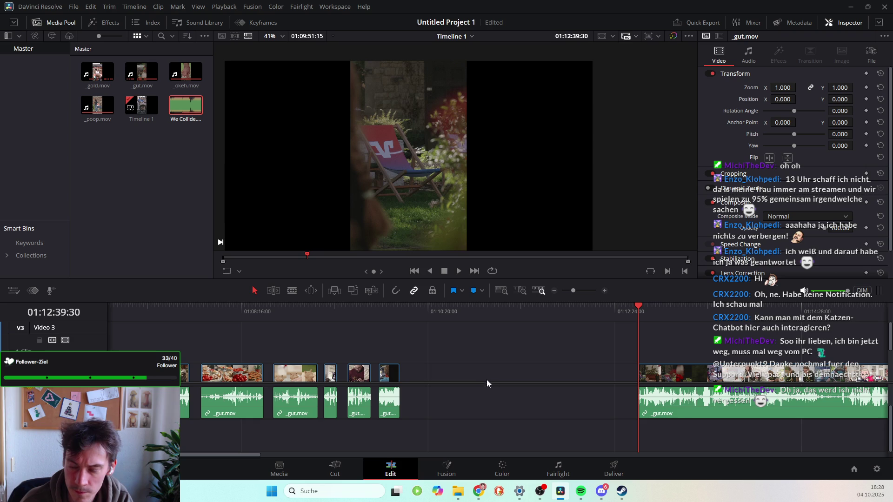
drag(677, 373, 447, 373)
drag(638, 304, 411, 328)
key(space)
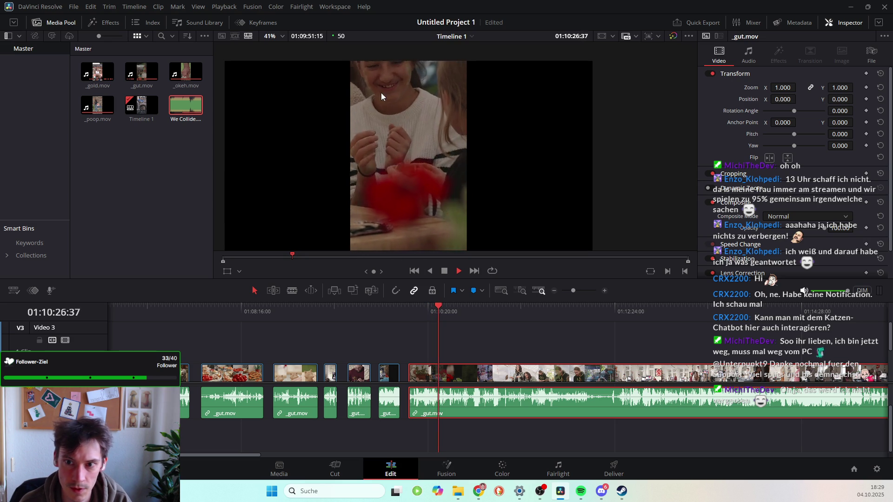
Play and scrub back to the grass frame, then split the long _gut.mov clip near 01:10:33.
key(space)
mouse_move(442, 311)
mouse_down()
mouse_move(453, 303)
mouse_move(439, 307)
mouse_up()
key(space)
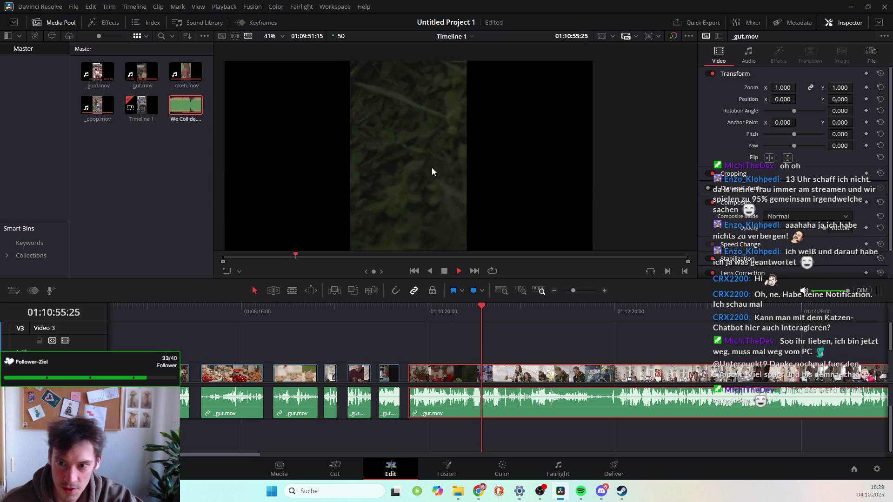
key(space)
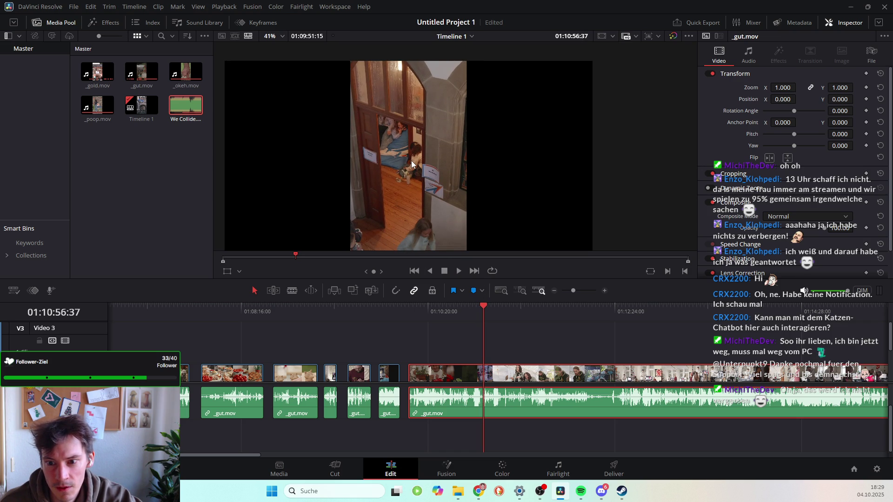
mouse_move(482, 304)
mouse_down()
mouse_move(410, 306)
mouse_move(448, 306)
mouse_up()
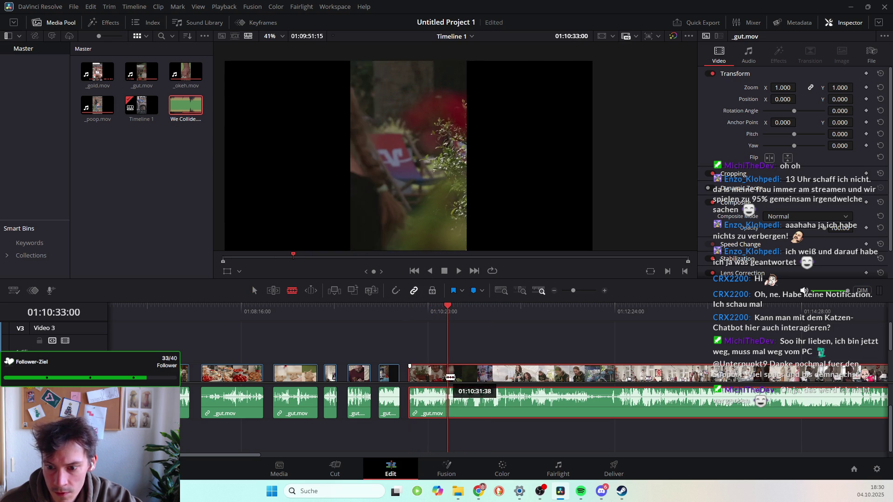
click(448, 373)
Blade the long clip again at the doorway shot and delete the short section between the cuts.
key(a)
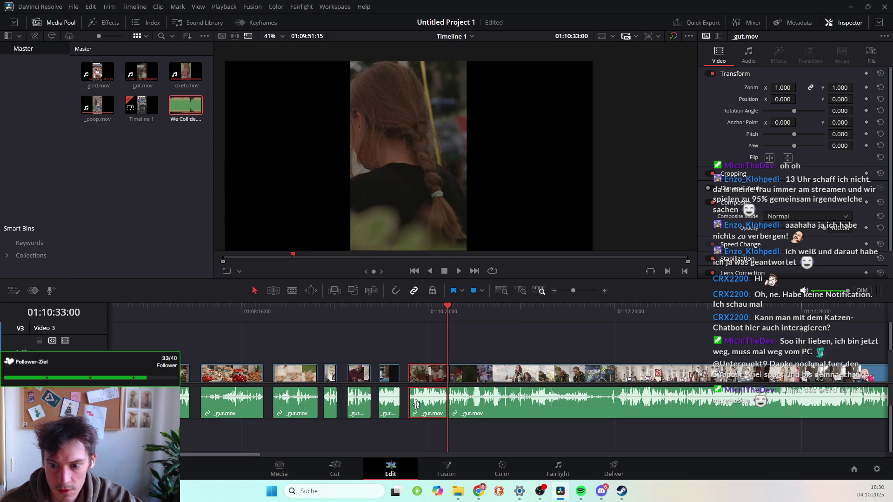
drag(449, 310, 483, 314)
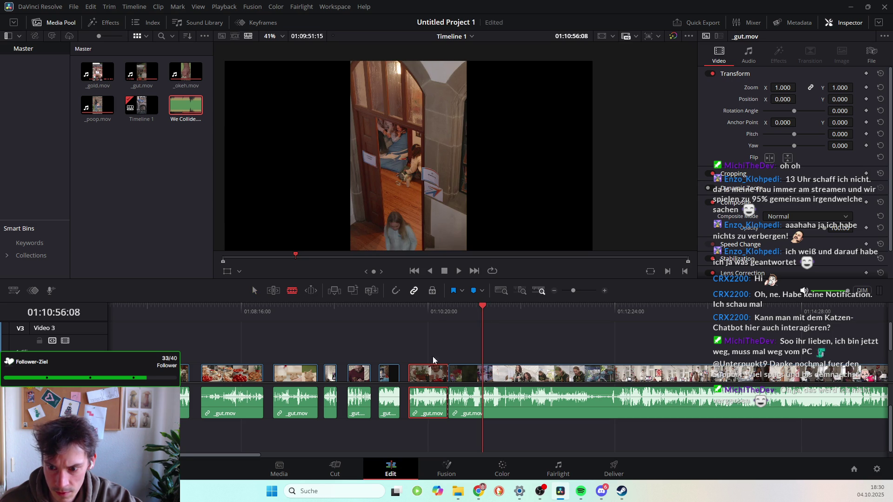
click(484, 374)
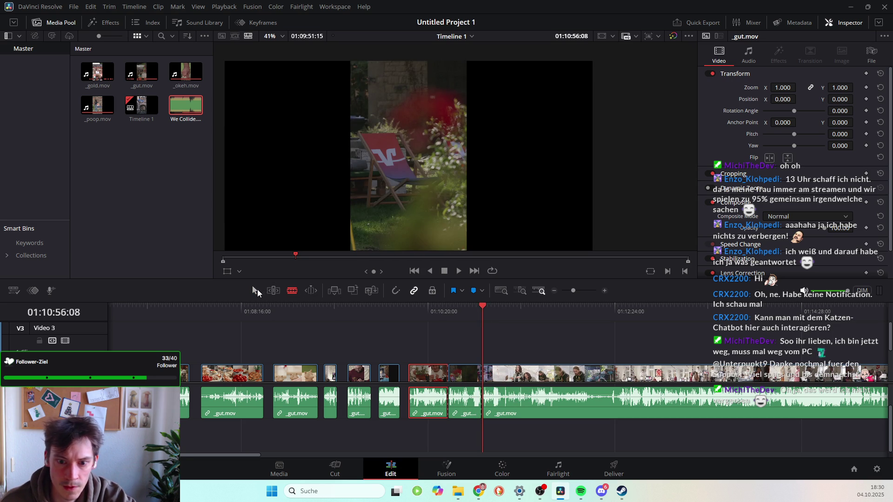
key(BackSpace)
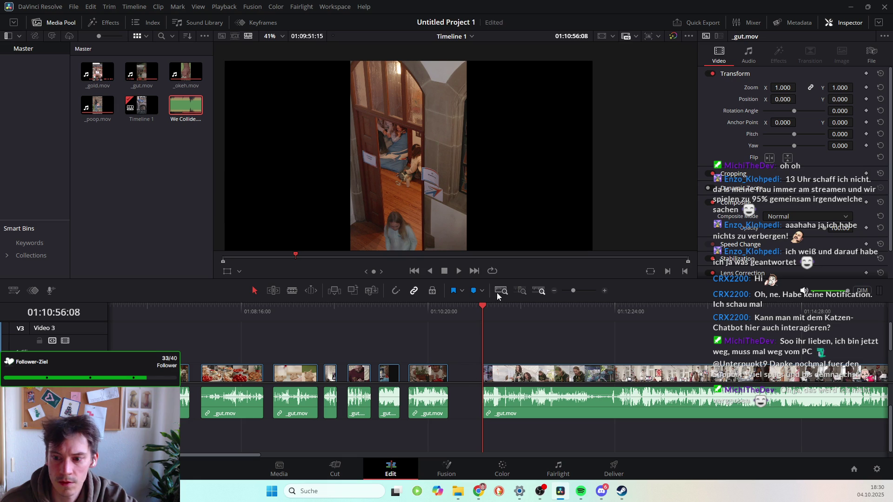
key(space)
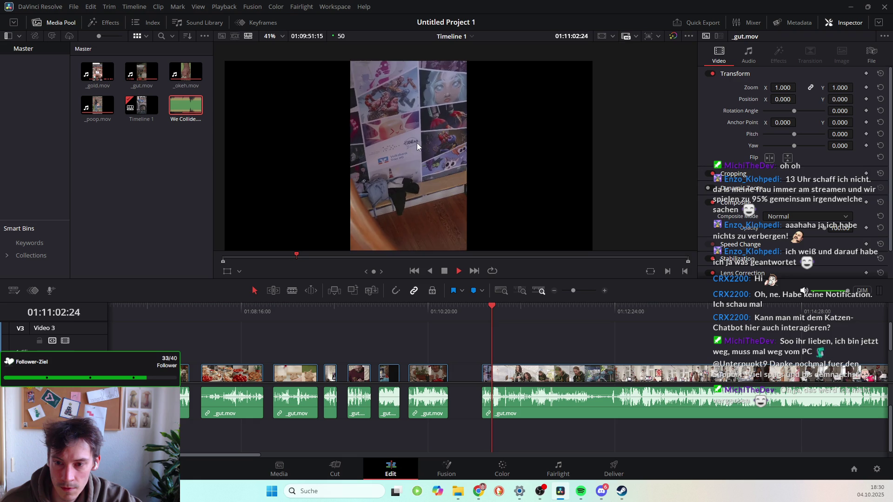
Cut the long clip at the doorway scene and slide the short front piece left toward earlier clips.
key(space)
mouse_move(492, 306)
mouse_down()
mouse_move(482, 304)
mouse_move(492, 303)
mouse_up()
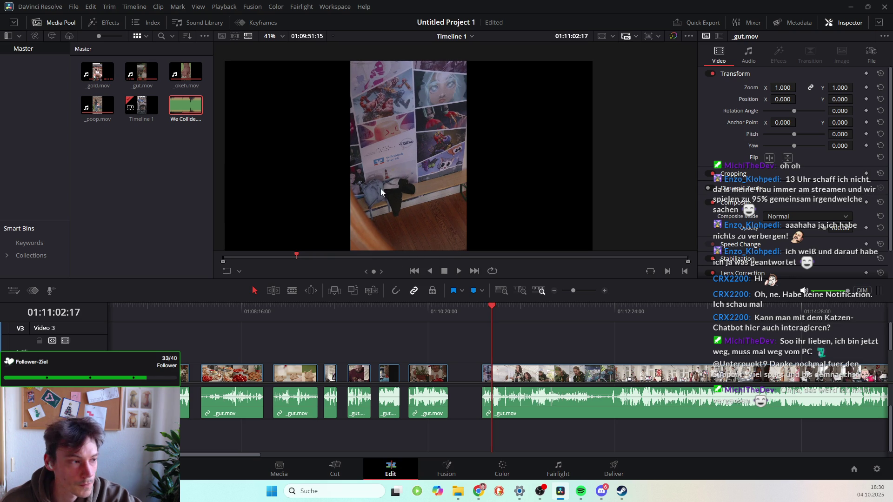
click(292, 291)
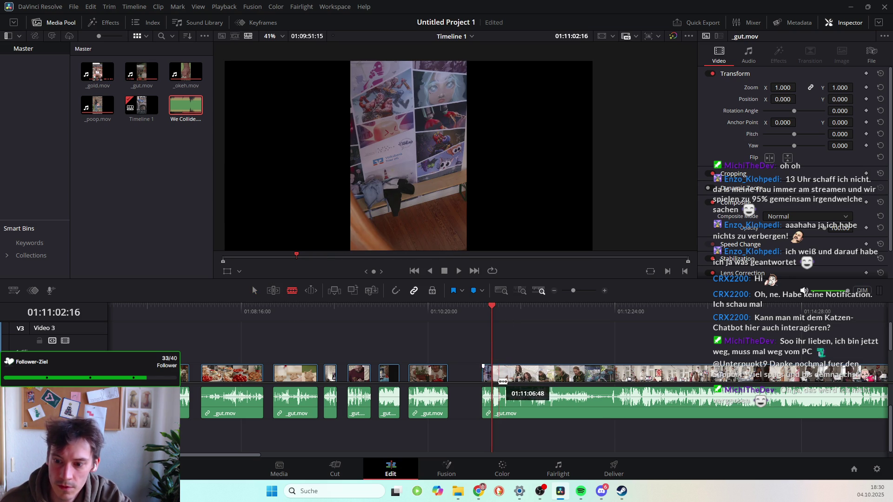
click(492, 373)
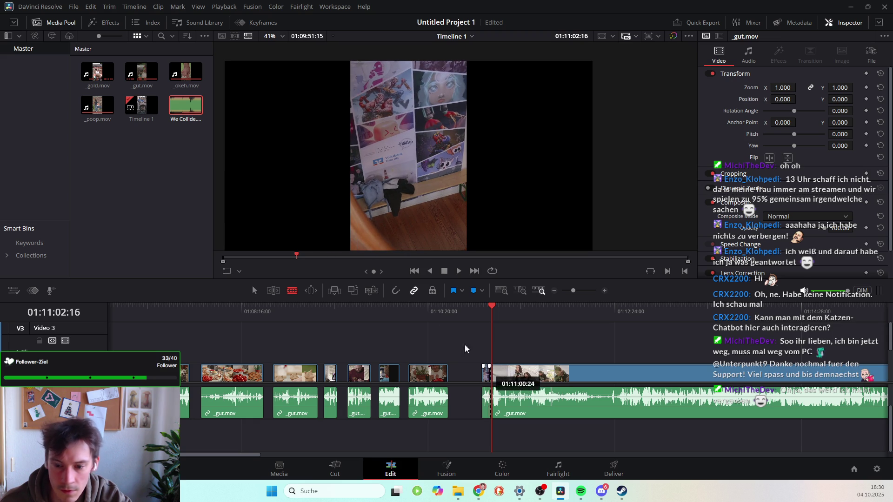
click(255, 290)
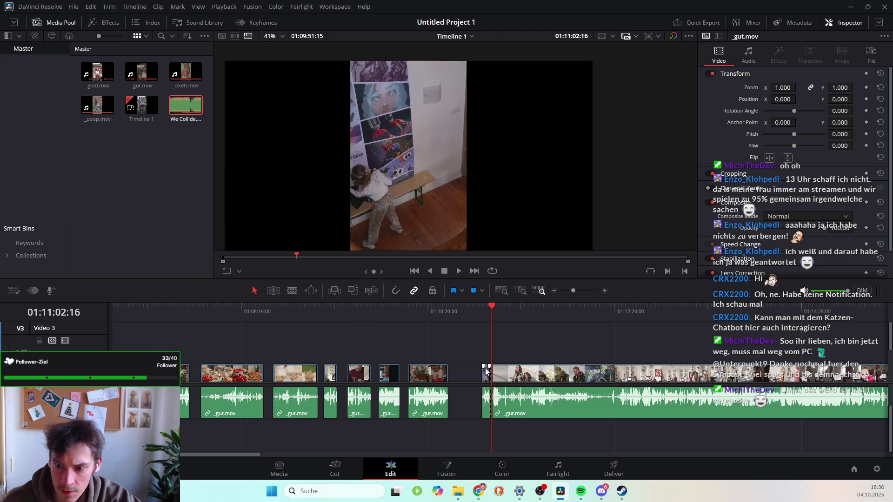
drag(489, 375, 464, 375)
key(space)
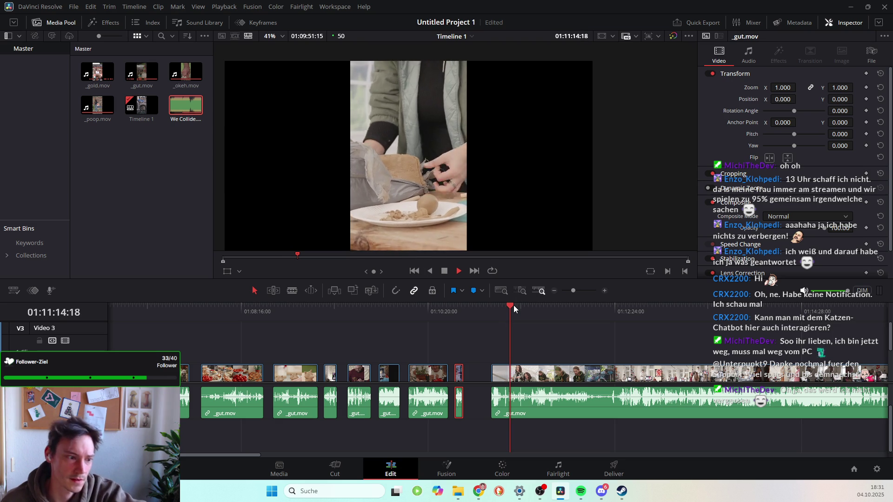
Return to 01:11:14:19, skim to a later start point and cut the long _gut.mov clip there.
key(space)
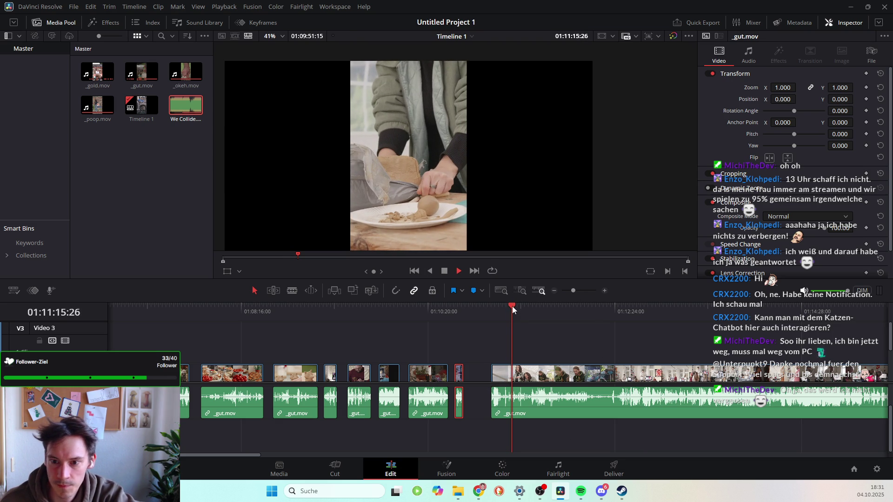
key(space)
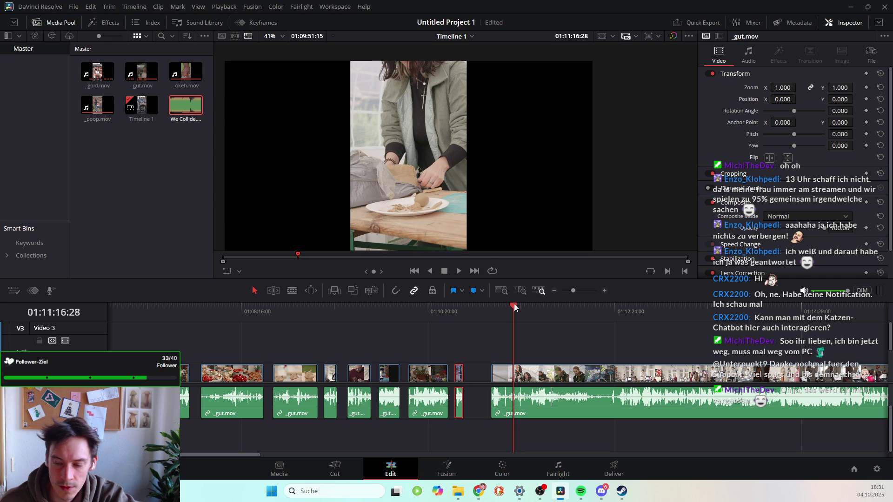
click(510, 306)
mouse_move(511, 306)
mouse_down()
mouse_move(557, 326)
mouse_move(495, 328)
mouse_move(509, 329)
mouse_up()
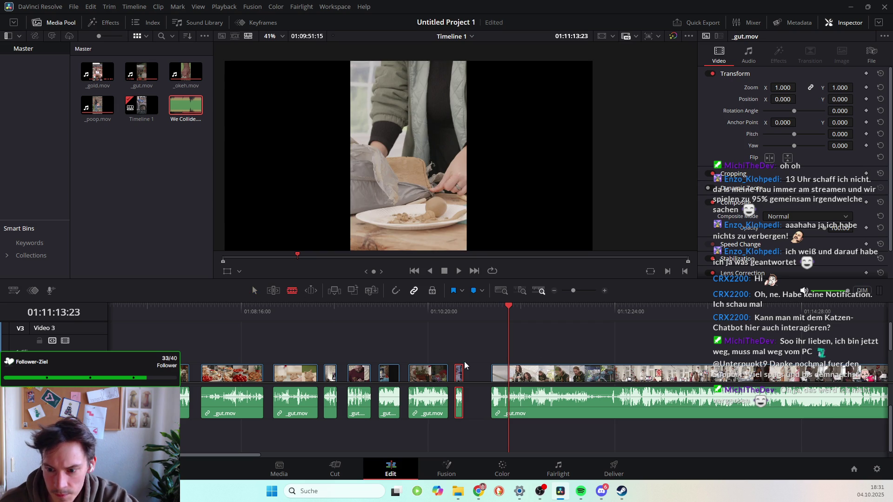
click(507, 372)
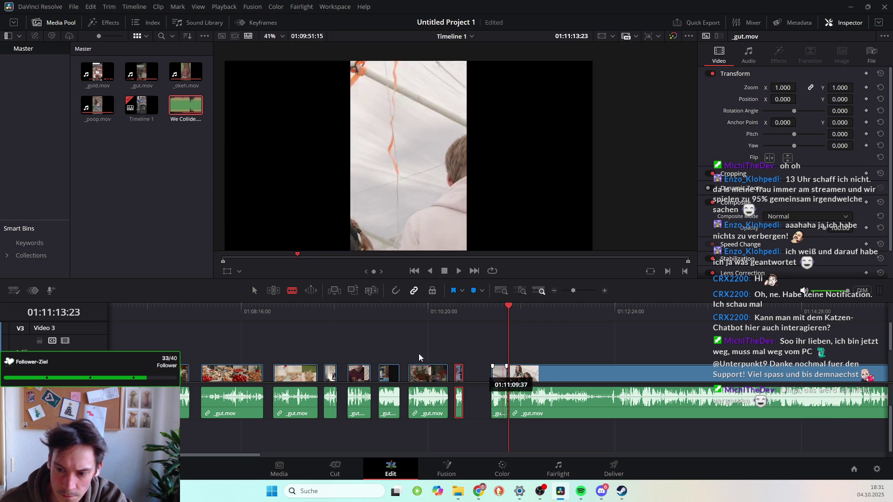
key(a)
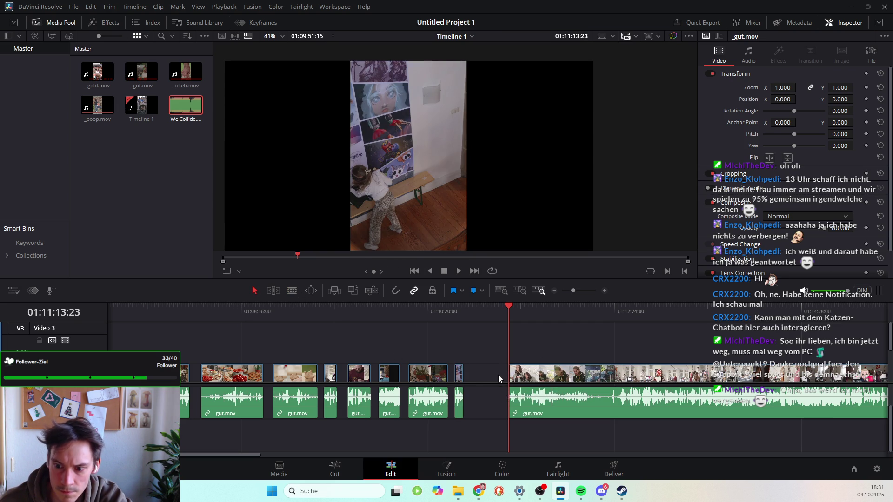
key(space)
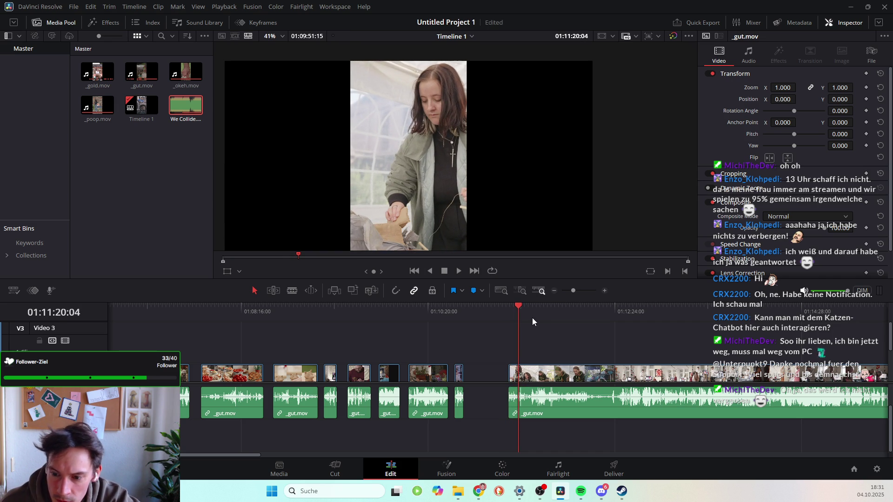
Trim the long clip to start later and move the small split piece left beside the earlier clips.
click(293, 294)
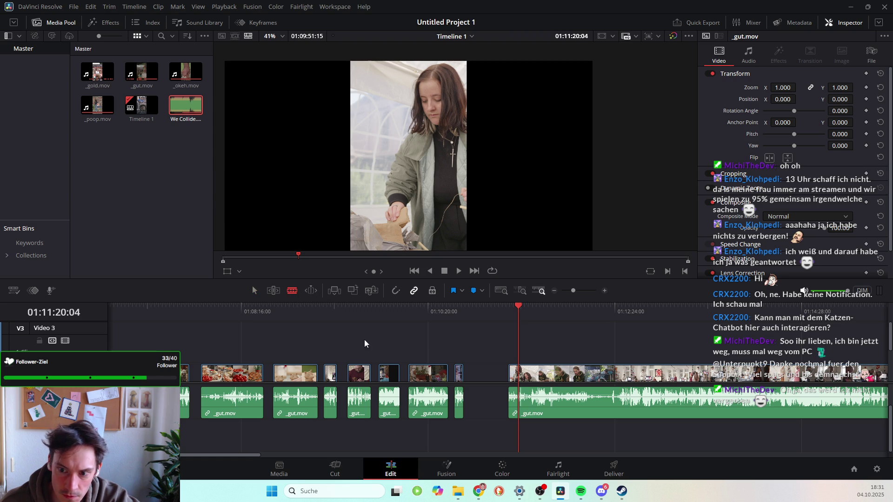
mouse_move(523, 392)
mouse_down()
mouse_move(531, 393)
mouse_move(521, 393)
mouse_up()
key(a)
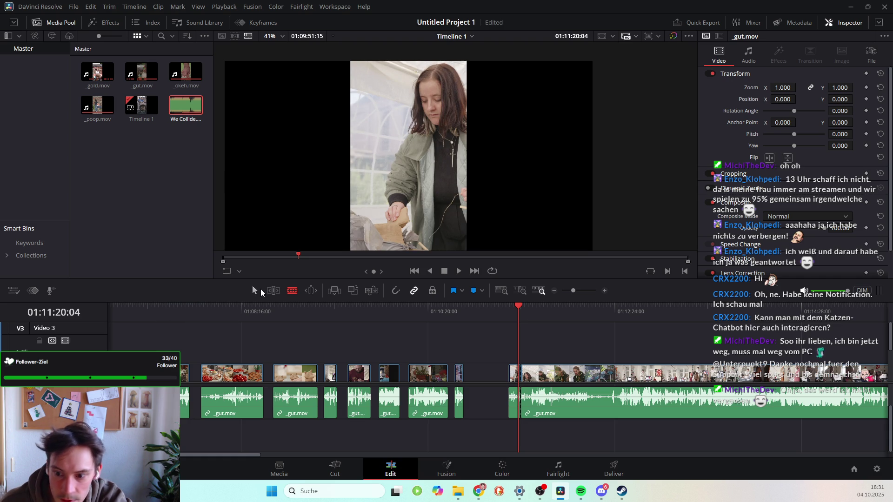
click(514, 376)
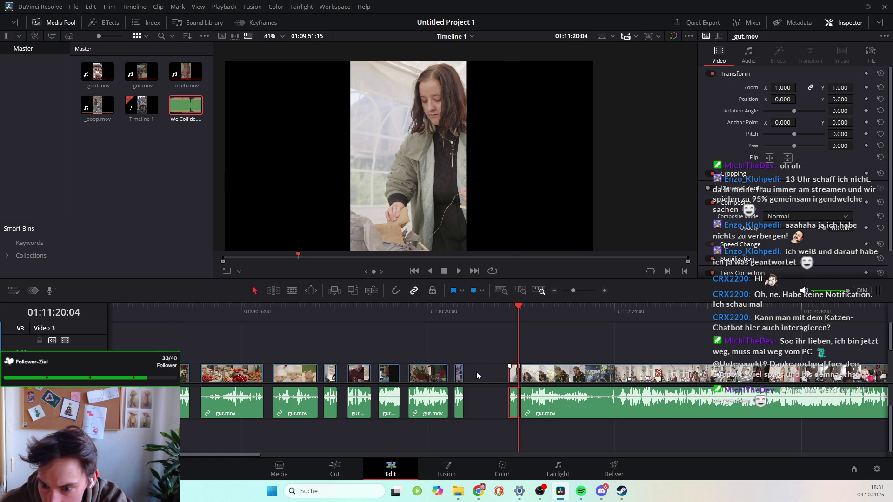
drag(515, 376, 478, 376)
key(space)
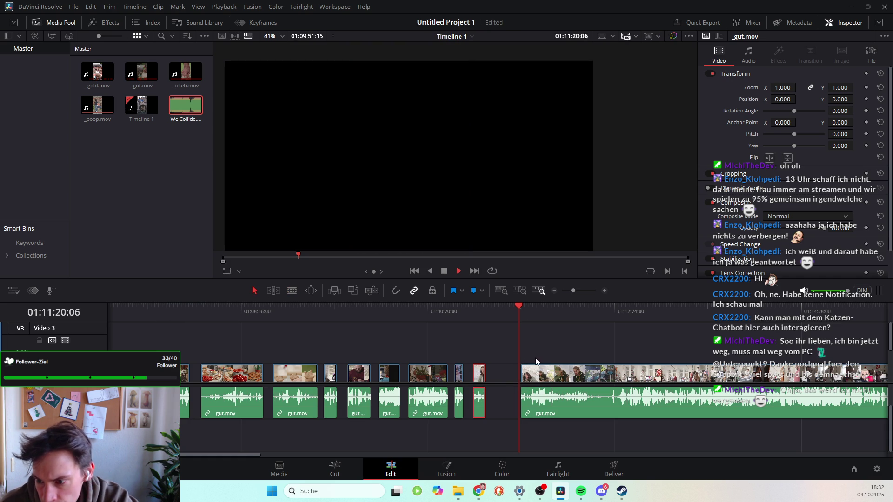
scroll(573, 418, right, 2)
Stop playback and scroll the timeline right to the _okeh.mov clip near 01:32.
scroll(574, 416, right, 3)
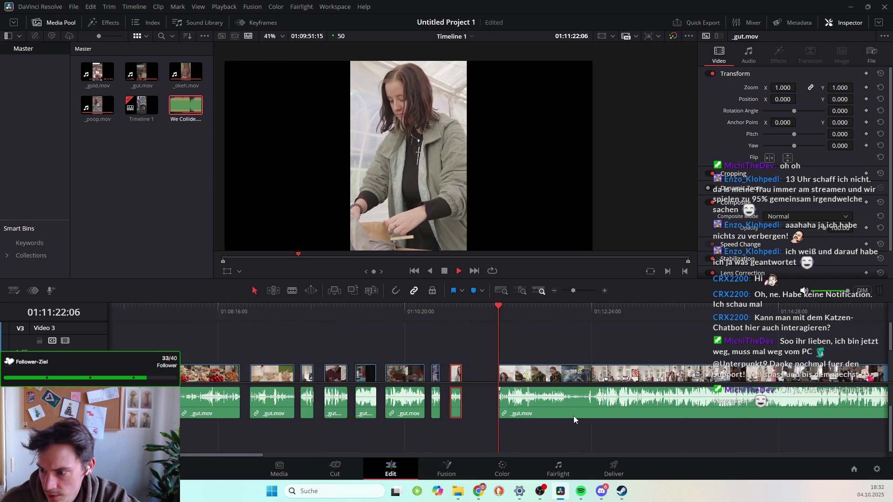
scroll(573, 415, down, 4)
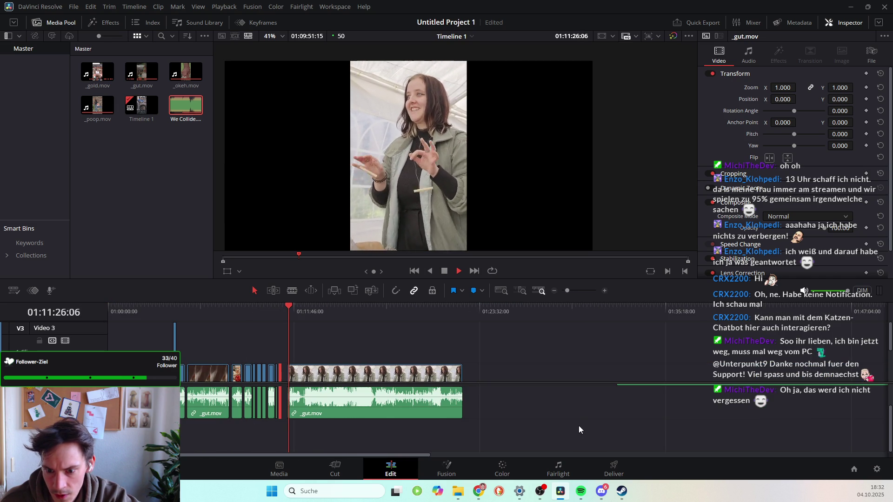
scroll(394, 402, right, 2)
scroll(395, 399, left, 2)
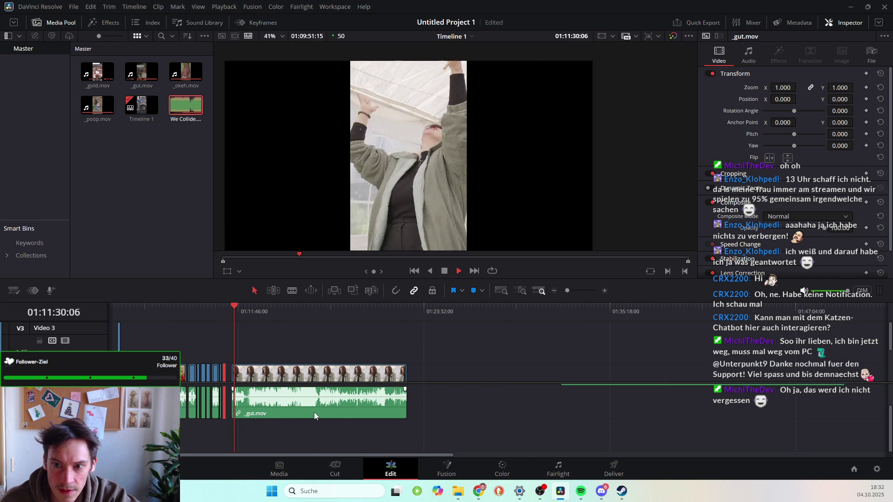
scroll(315, 415, down, 5)
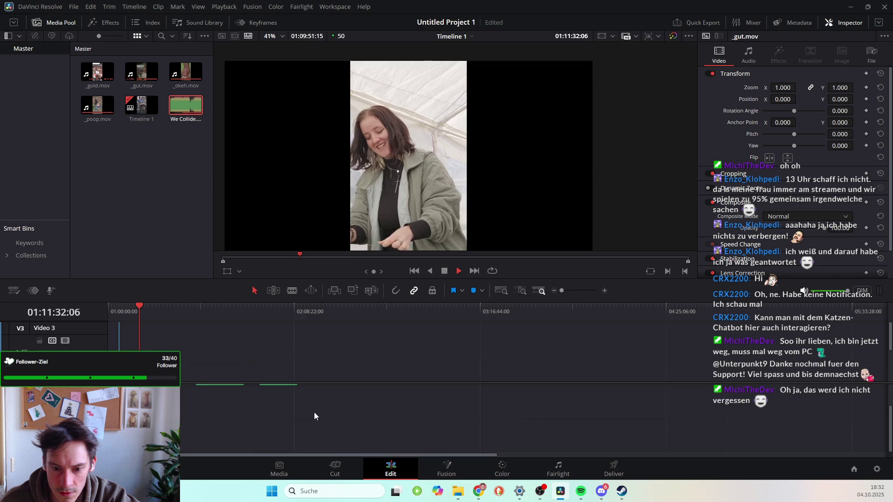
scroll(314, 412, up, 5)
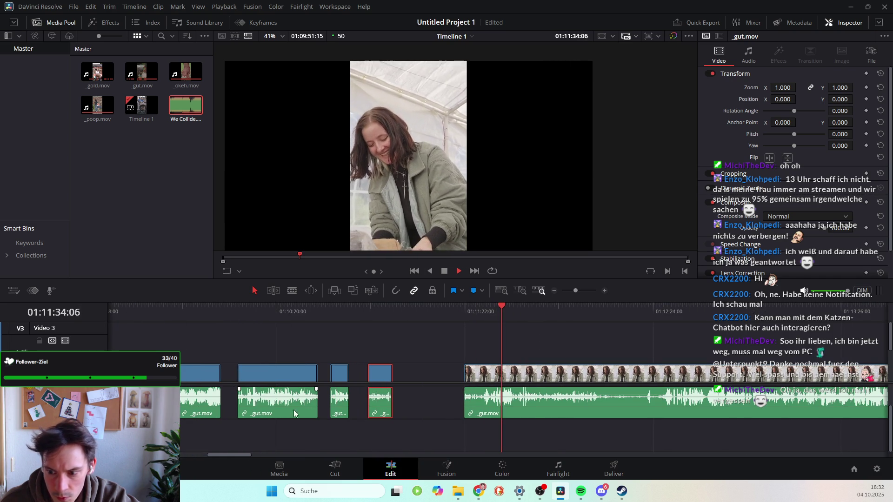
scroll(563, 419, down, 2)
scroll(569, 421, up, 2)
scroll(568, 421, down, 2)
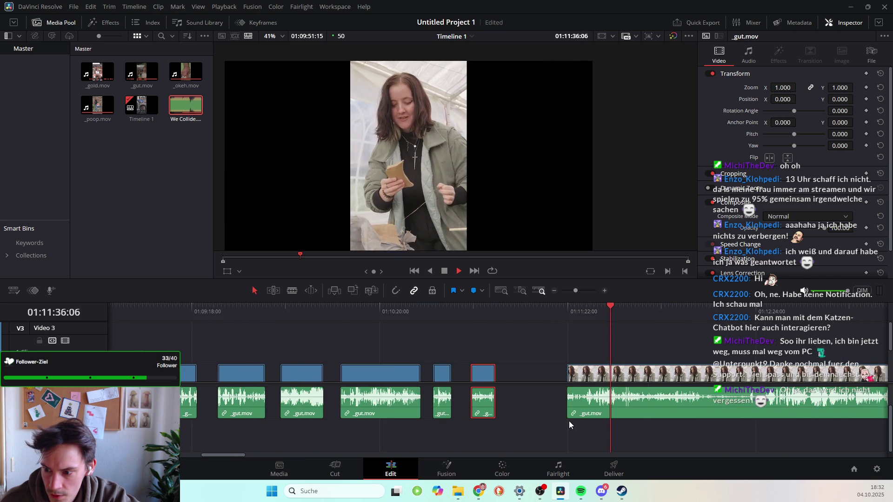
key(space)
scroll(579, 419, up, 2)
scroll(581, 436, right, 10)
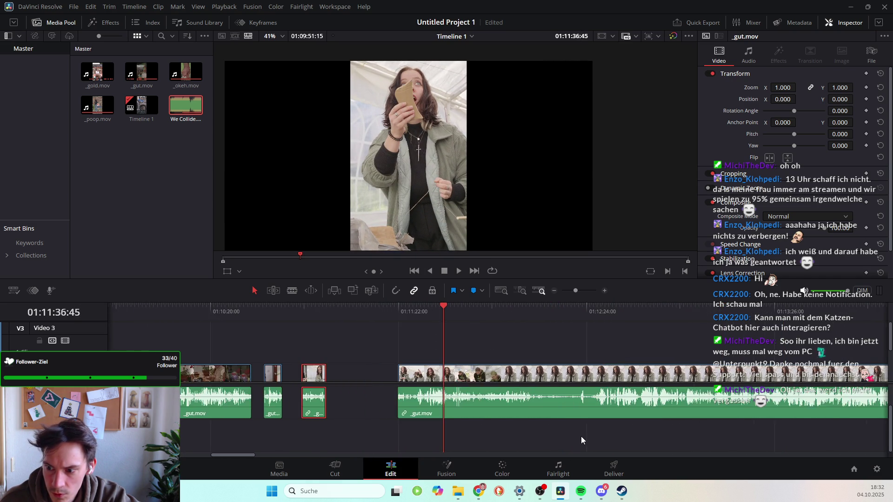
scroll(428, 405, right, 10)
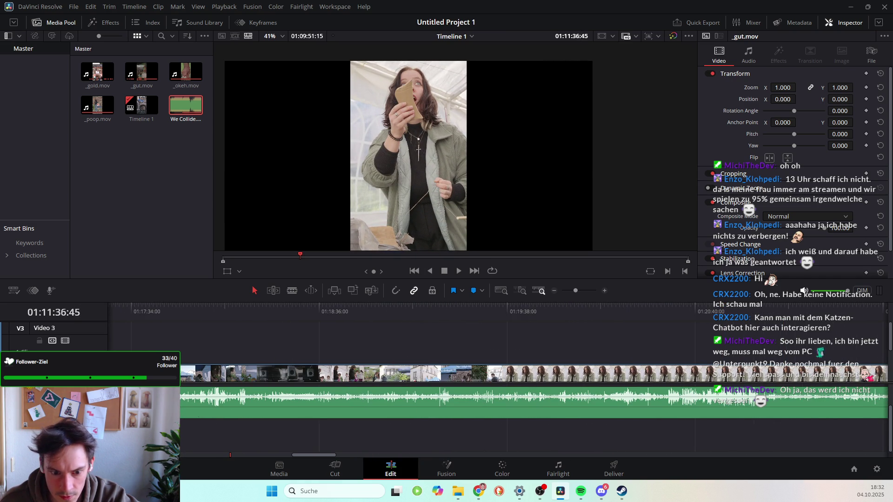
scroll(324, 423, right, 8)
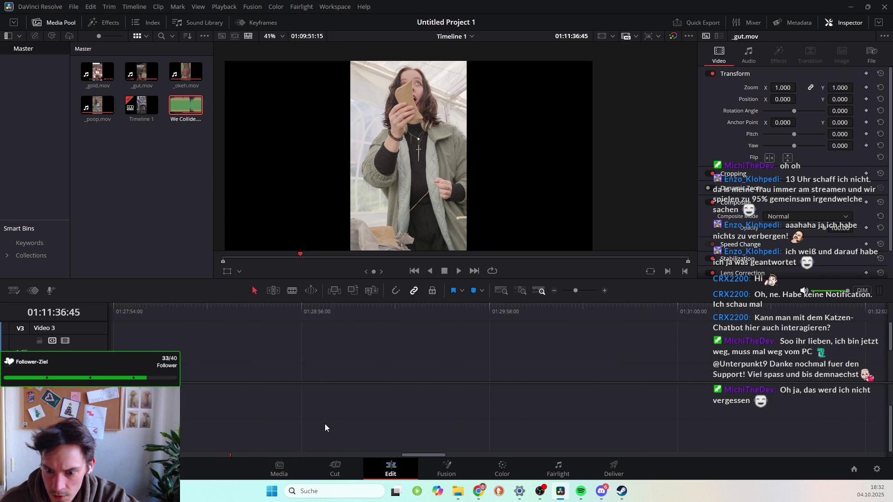
Select the _okeh.mov clip on V1 and scrub through its footage.
click(275, 387)
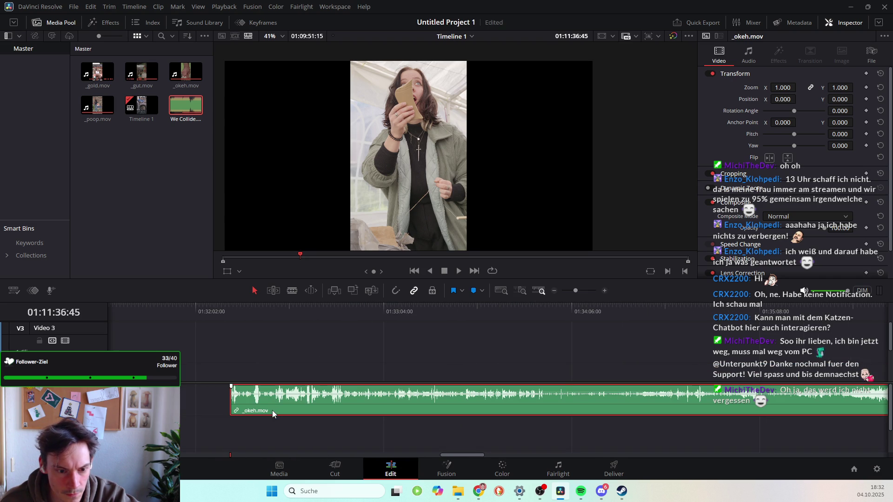
scroll(280, 370, down, 3)
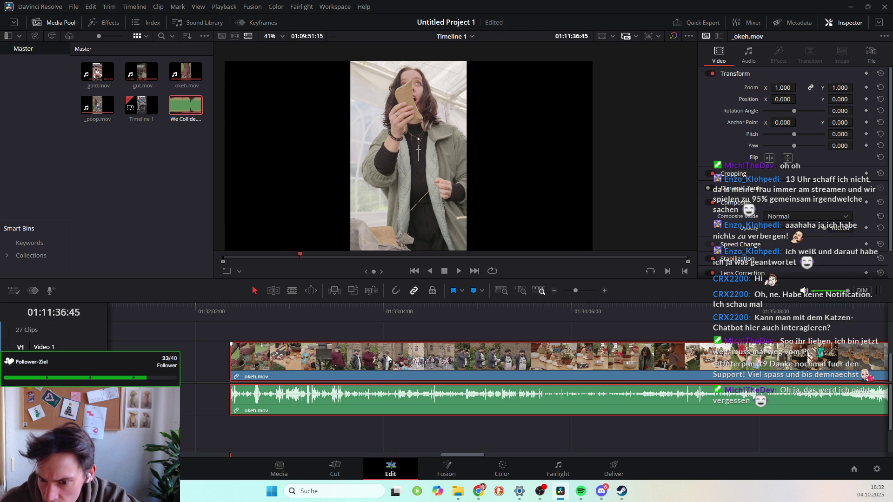
scroll(390, 361, right, 2)
scroll(604, 367, right, 10)
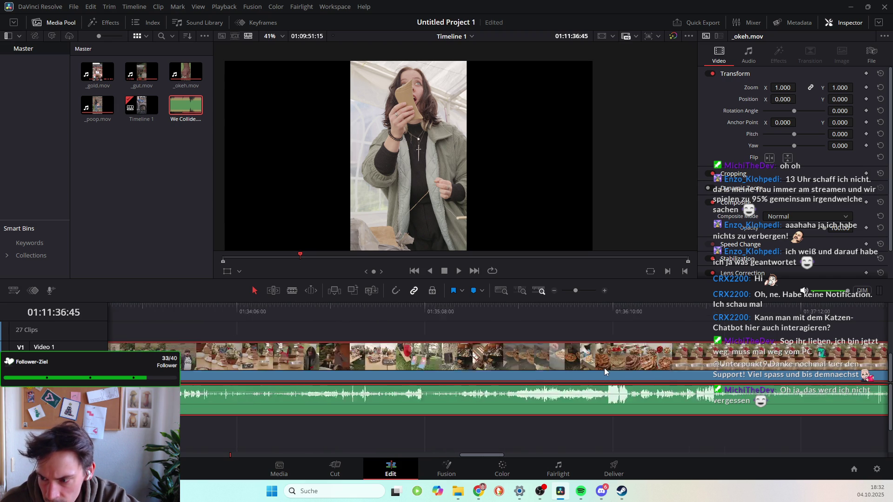
drag(481, 316, 558, 326)
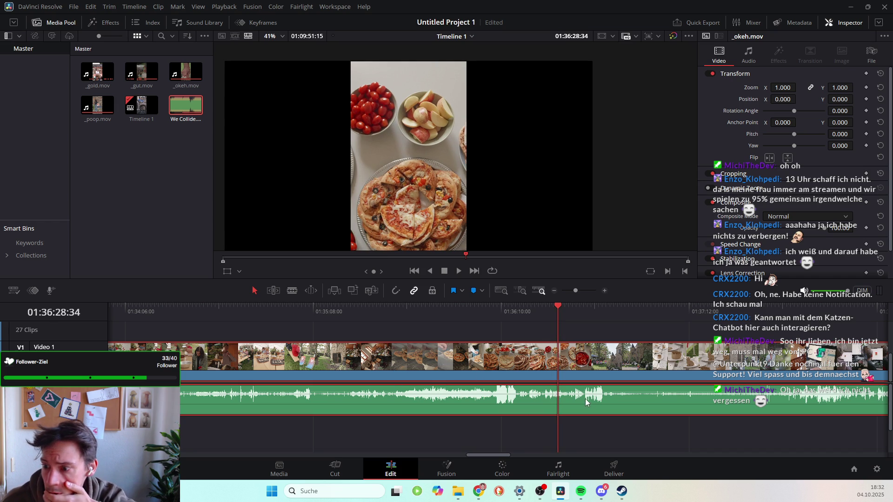
Skim through the _okeh.mov footage, jumping ahead and back among its later shots.
click(798, 318)
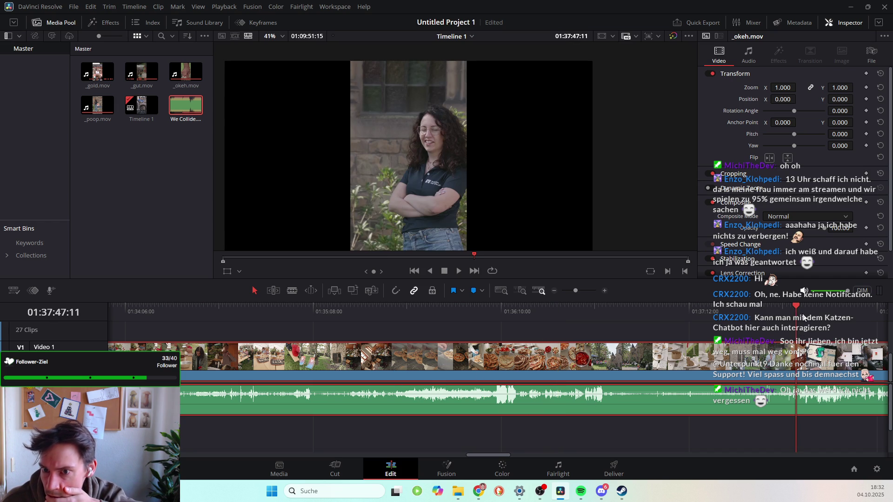
scroll(783, 369, right, 10)
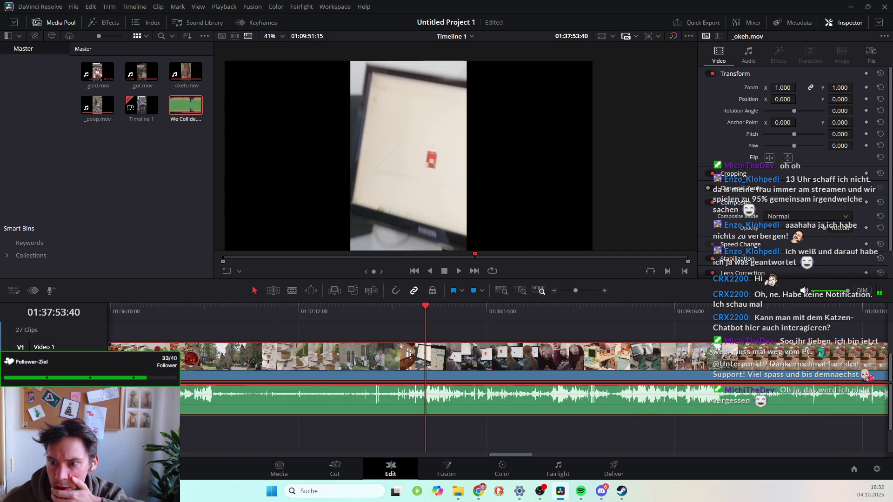
click(613, 313)
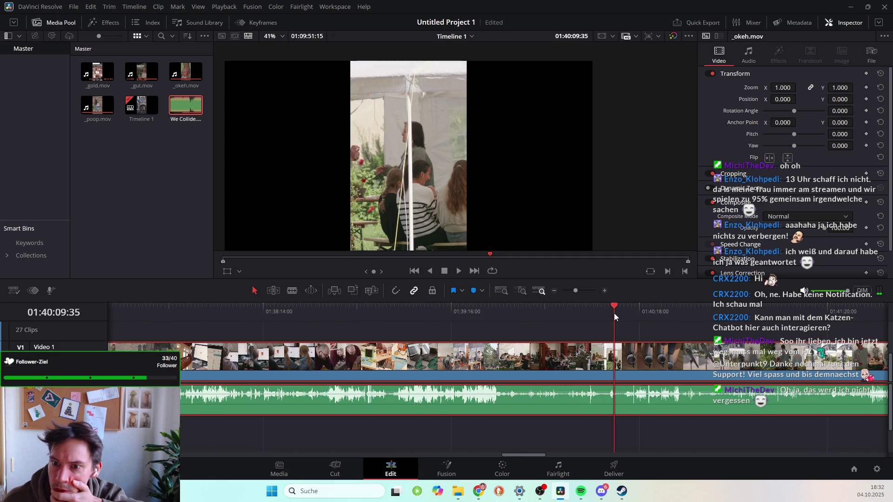
click(649, 321)
click(758, 320)
click(819, 321)
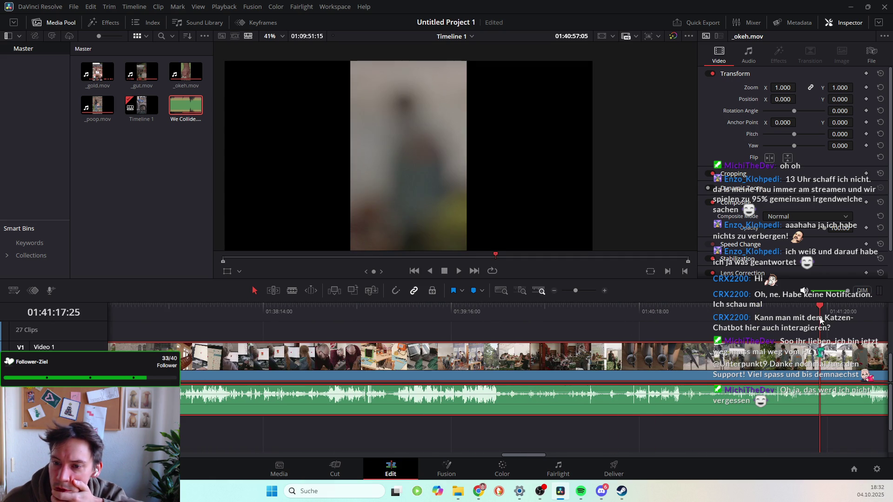
click(838, 321)
scroll(884, 321, right, 6)
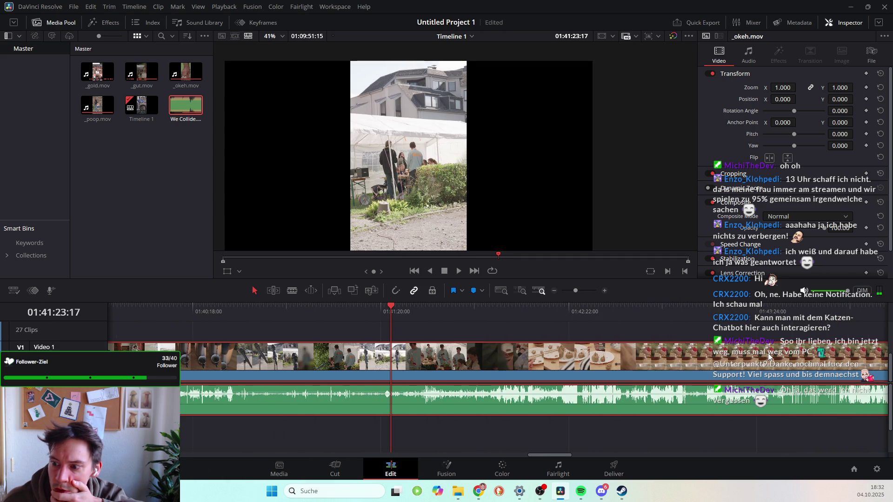
click(733, 320)
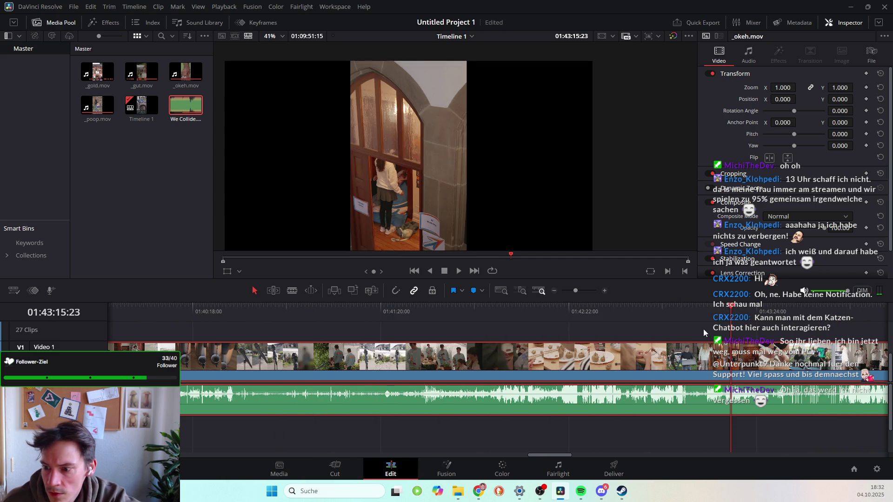
click(687, 311)
Settle the playhead at 01:47:05:27 on the clay figures on a plate.
mouse_move(686, 306)
mouse_down()
mouse_move(693, 309)
mouse_move(552, 307)
mouse_up()
scroll(574, 327, left, 3)
scroll(574, 328, right, 10)
scroll(477, 315, right, 2)
click(479, 313)
scroll(547, 407, left, 20)
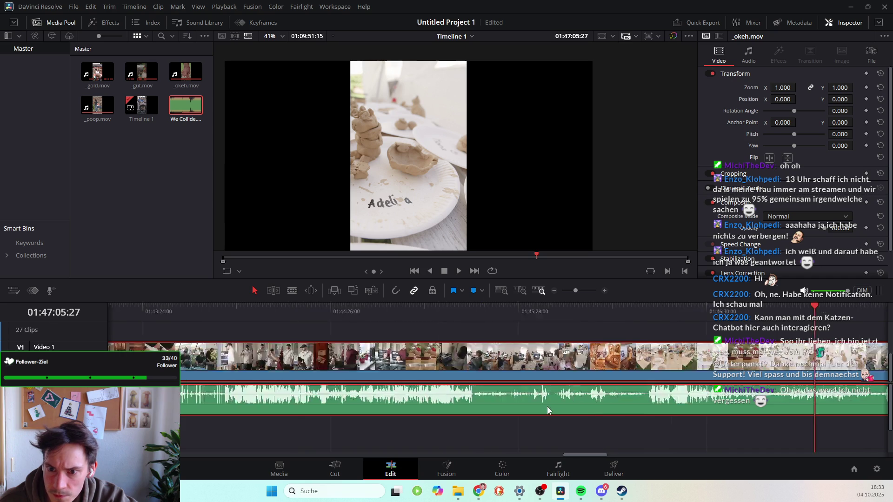
Scroll across the whole edit and select the _poop.mov clip following _okeh.mov on V1.
scroll(540, 431, left, 15)
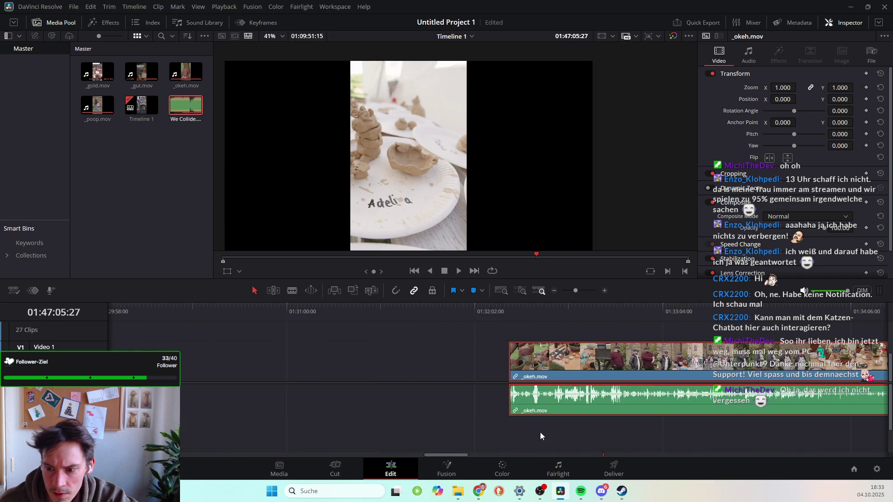
scroll(495, 432, left, 10)
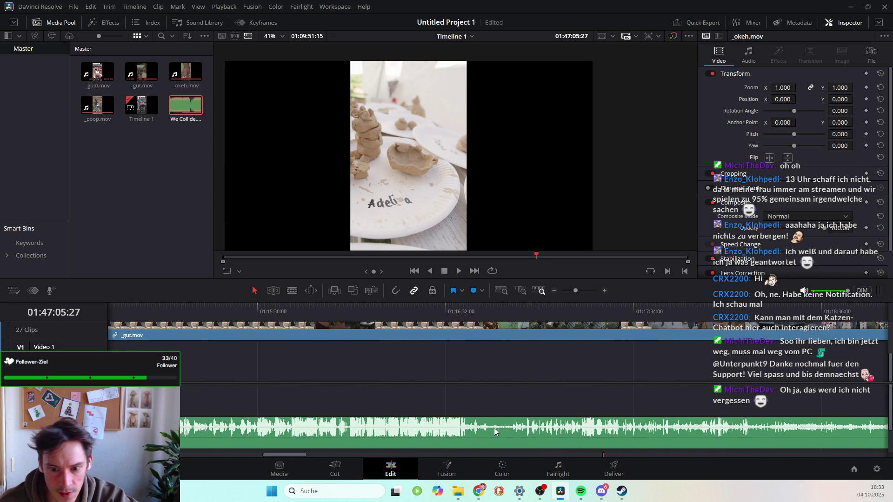
scroll(267, 356, up, 3)
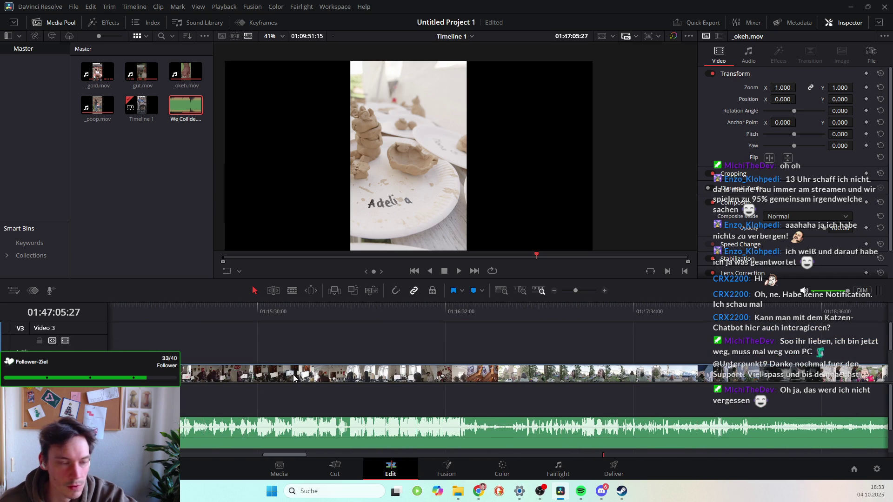
scroll(524, 382, down, 2)
scroll(515, 381, right, 5)
scroll(514, 381, right, 10)
scroll(514, 381, down, 3)
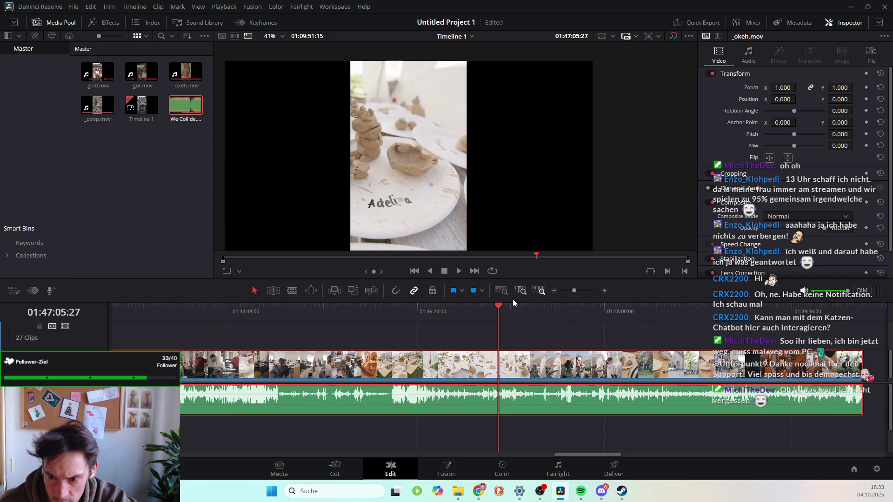
scroll(486, 359, left, 15)
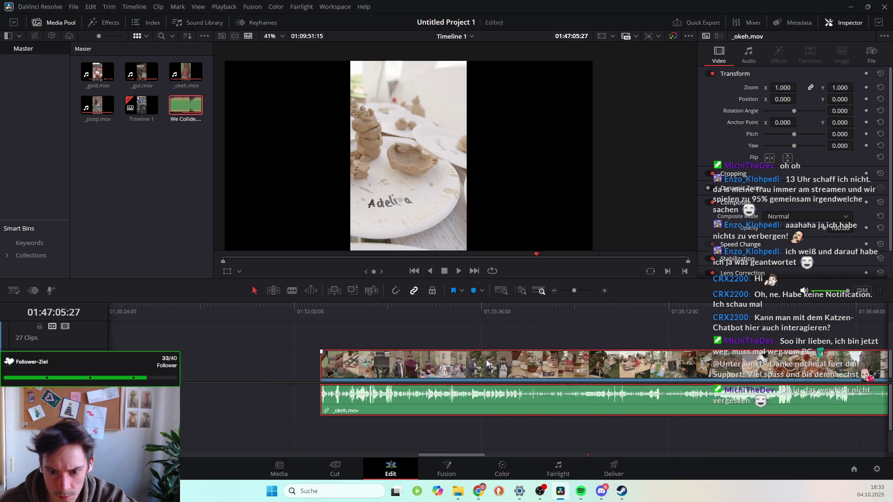
scroll(487, 359, left, 20)
scroll(486, 375, right, 20)
scroll(484, 376, down, 3)
scroll(481, 378, down, 5)
scroll(481, 378, up, 2)
scroll(481, 378, down, 2)
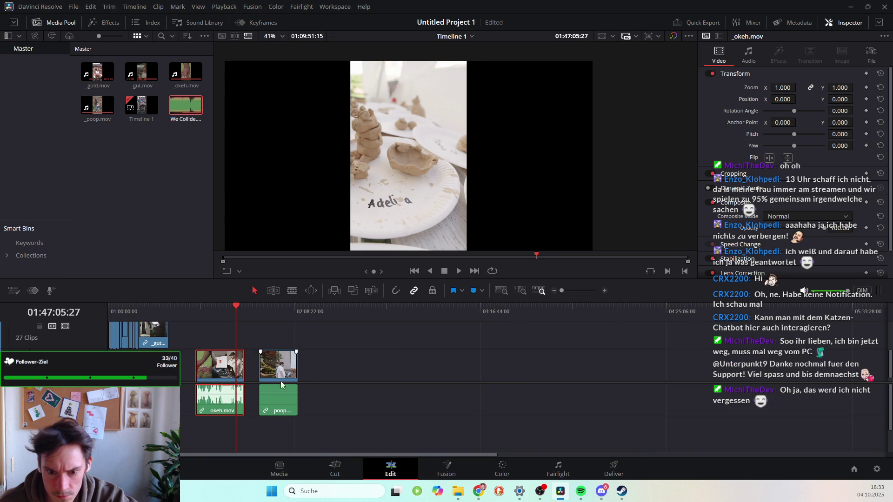
click(278, 363)
click(260, 315)
Scrub the playhead through _poop.mov and _okeh.mov, back to an early _gut.mov frame.
drag(260, 314, 282, 320)
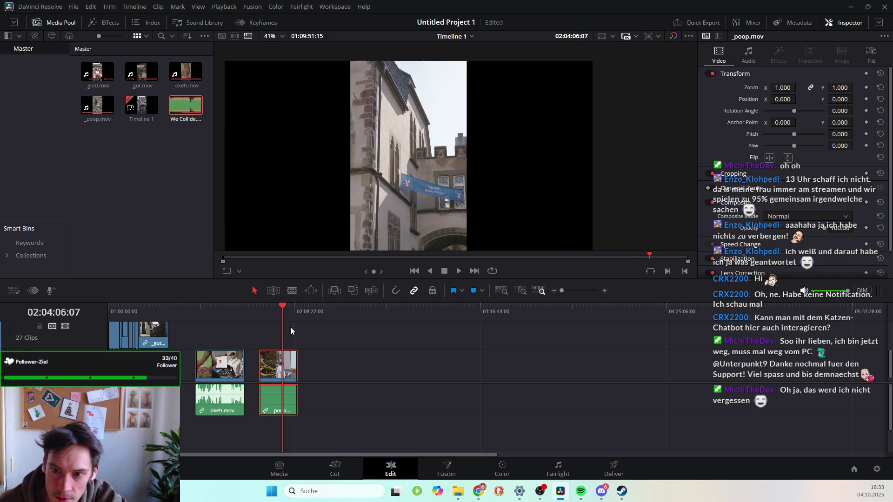
mouse_move(283, 308)
mouse_down()
mouse_move(163, 308)
mouse_move(144, 337)
mouse_move(239, 344)
mouse_up()
click(203, 309)
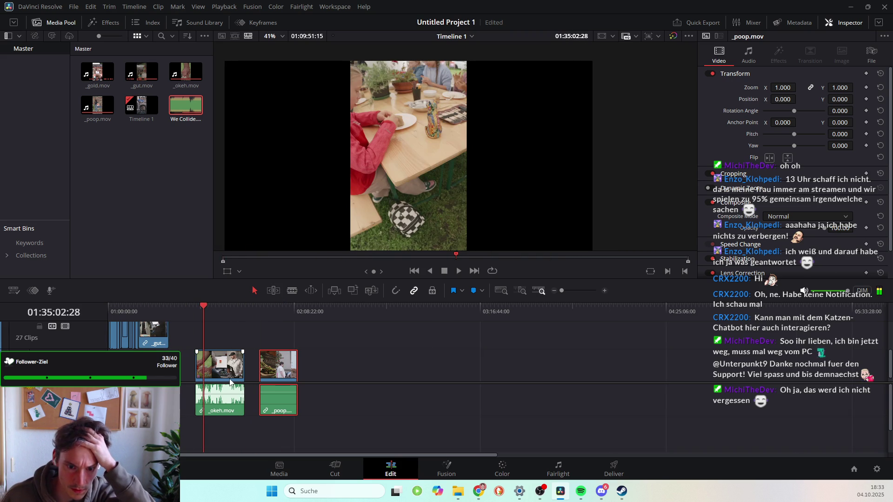
scroll(177, 349, right, 5)
scroll(178, 343, left, 5)
drag(201, 310, 143, 317)
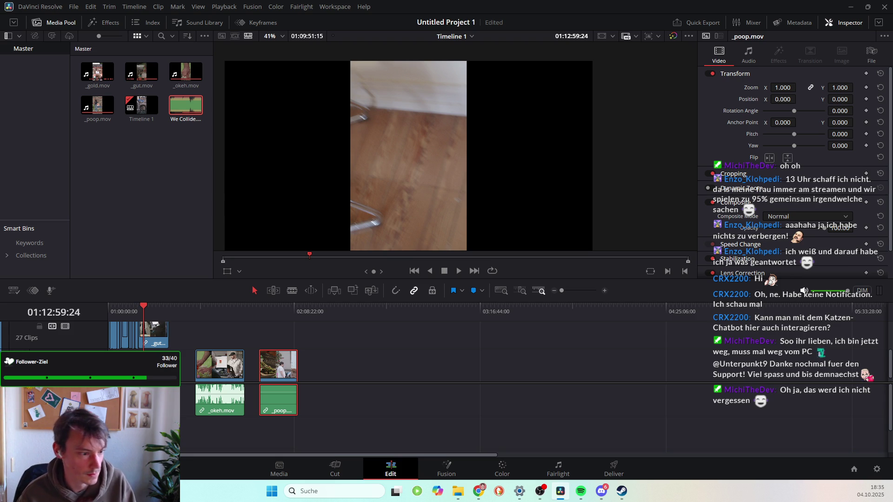
Step away to another window, then return and clear the timeline clip selection.
key(alt+Tab)
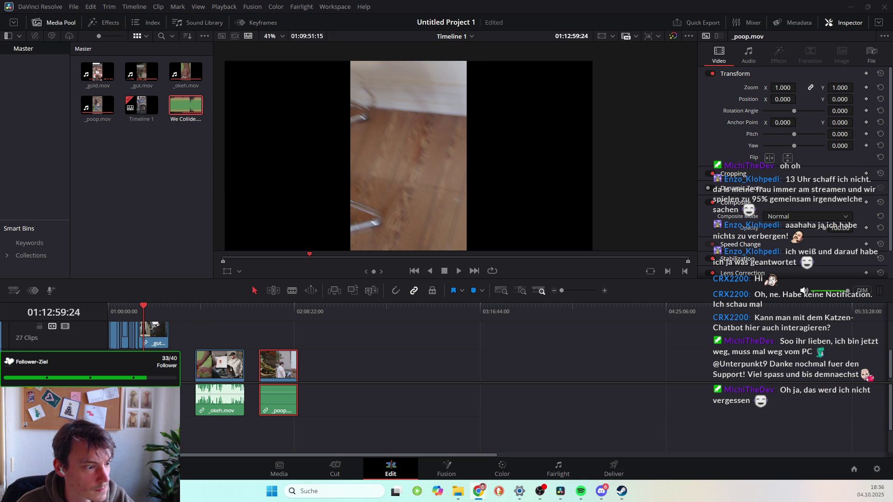
click(196, 327)
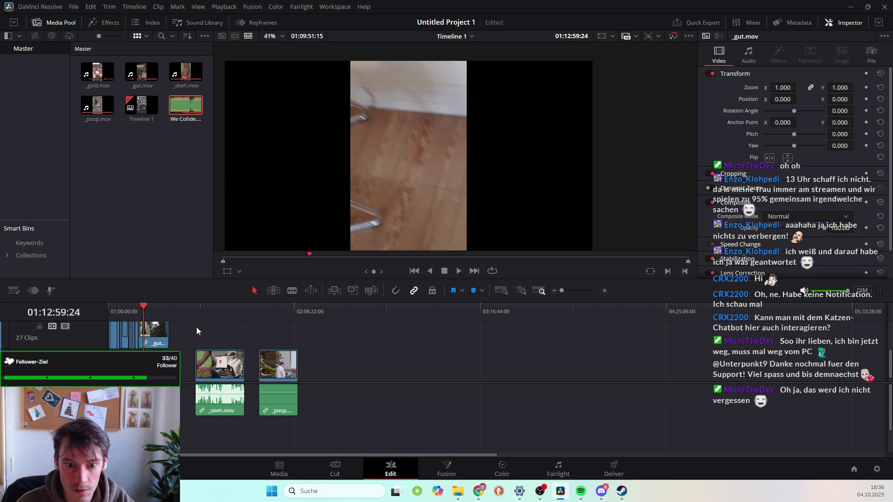
Play the timeline, park the playhead at 01:11:27:08, then bring Steam to the front.
key(alt+Tab)
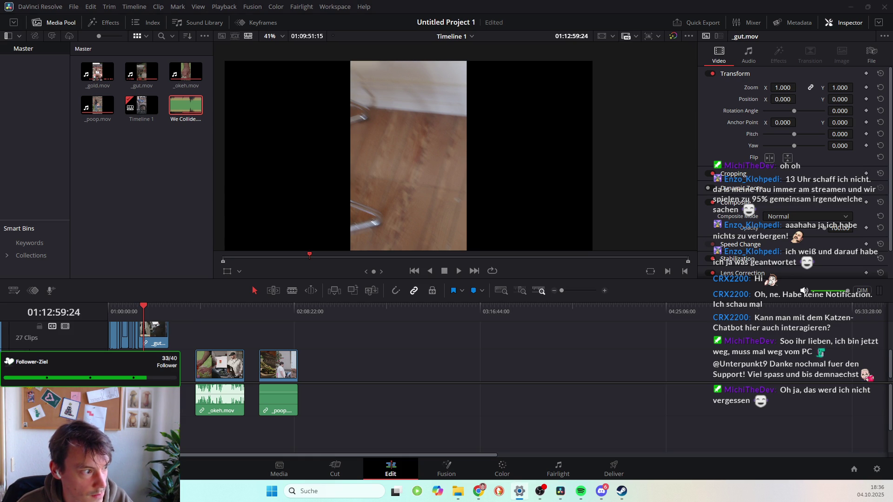
key(alt+Tab)
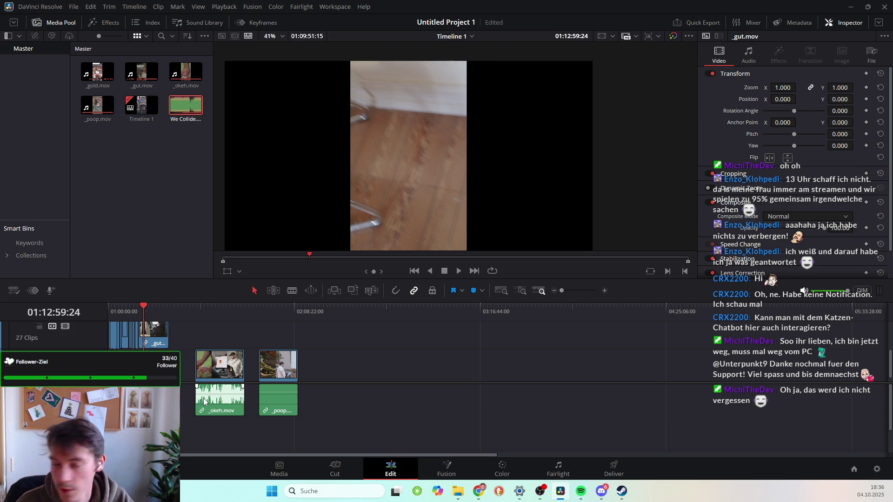
click(143, 308)
key(space)
key(space)
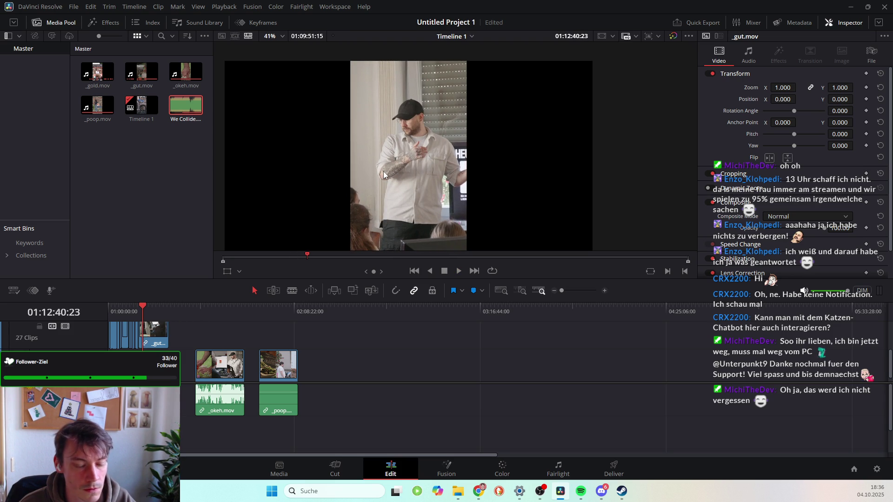
drag(143, 307, 140, 307)
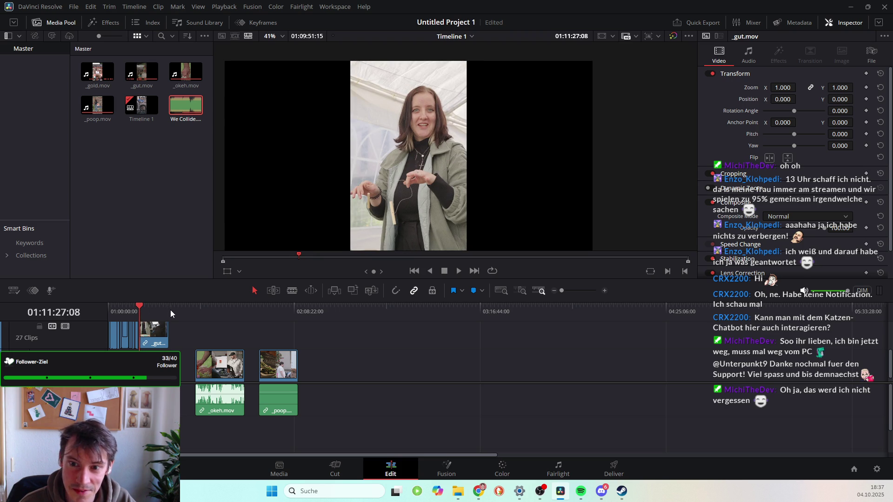
click(622, 491)
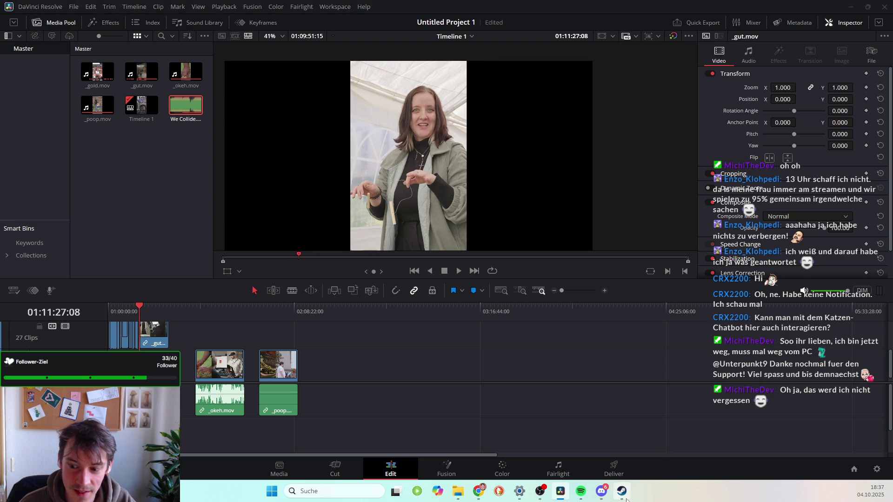
Search the Steam library for 'darkt'.
mouse_move(81, 48)
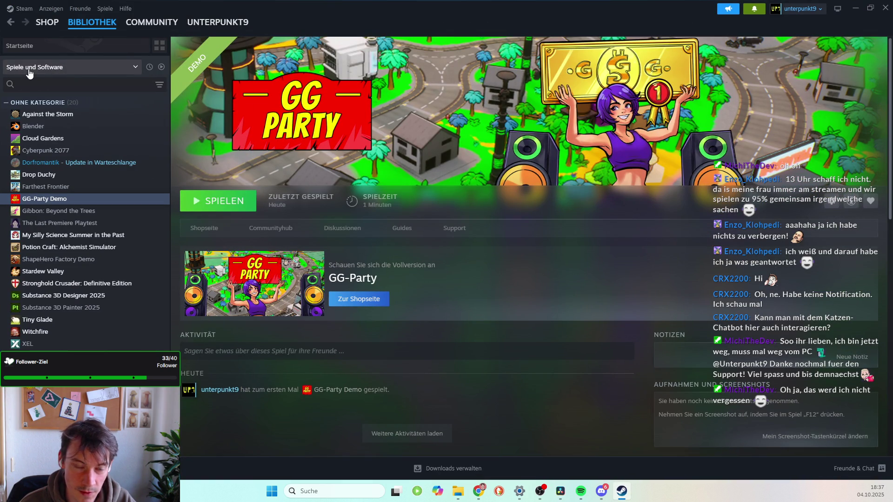
click(41, 84)
text(darkt)
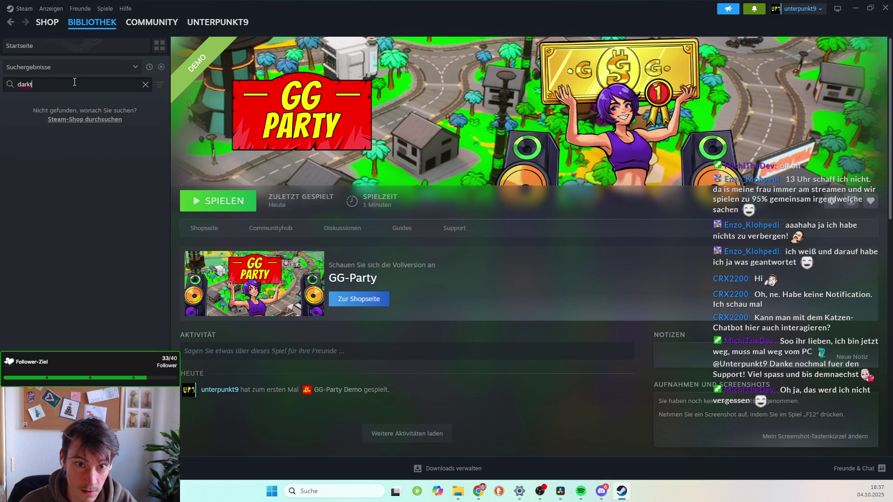
Search the Steam store for 'darkti' and open the Warhammer 40,000: Darktide page.
click(47, 22)
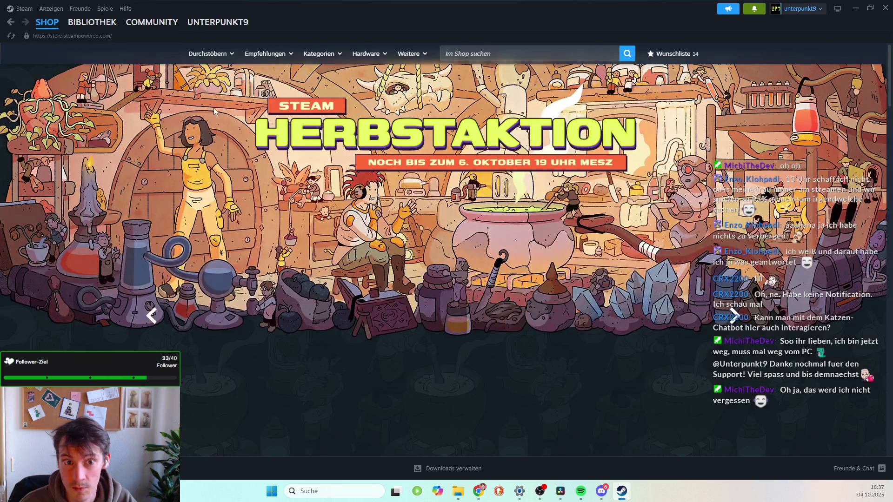
click(549, 50)
text(dar)
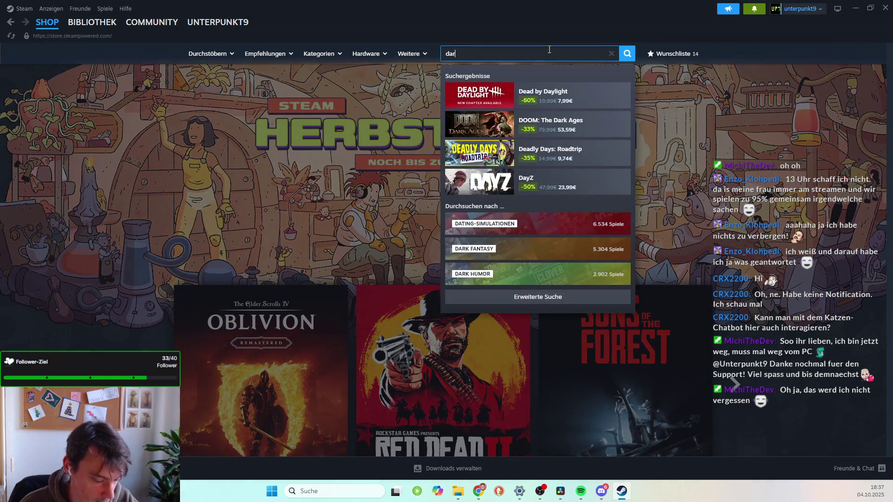
text(kti)
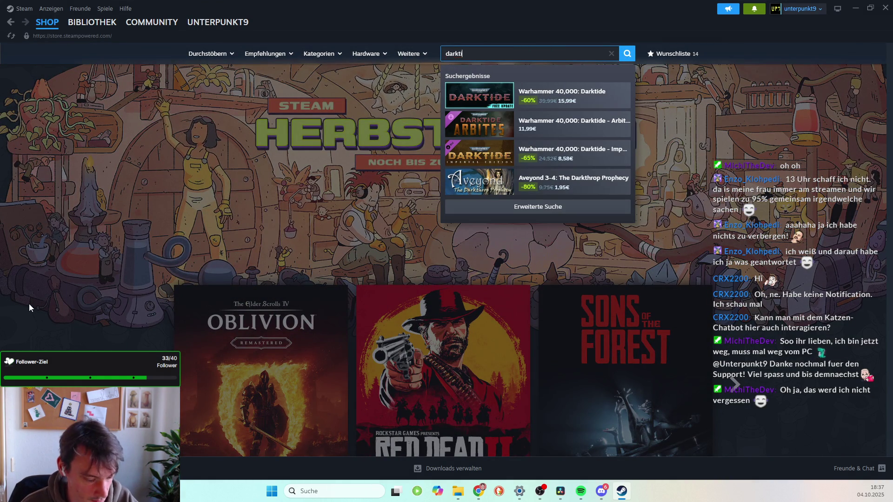
click(586, 102)
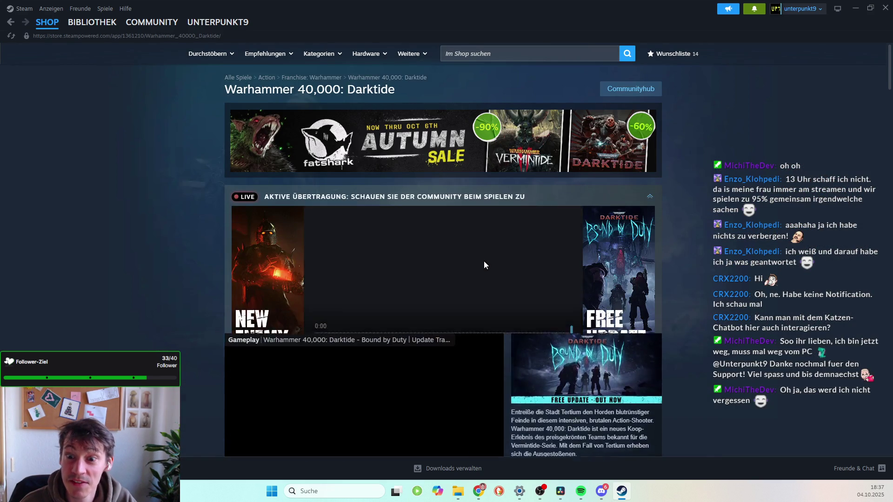
Browse the third, fourth and fifth Darktide store screenshots.
scroll(465, 274, down, 3)
scroll(422, 350, down, 4)
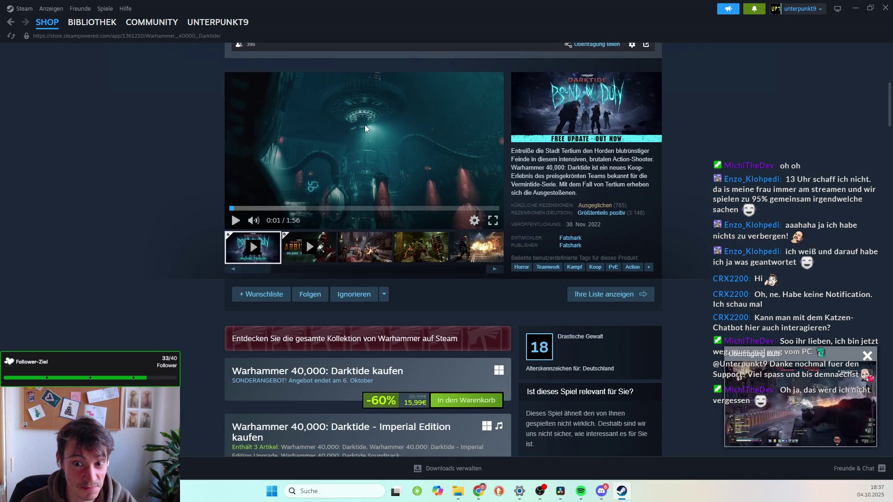
click(365, 247)
click(421, 247)
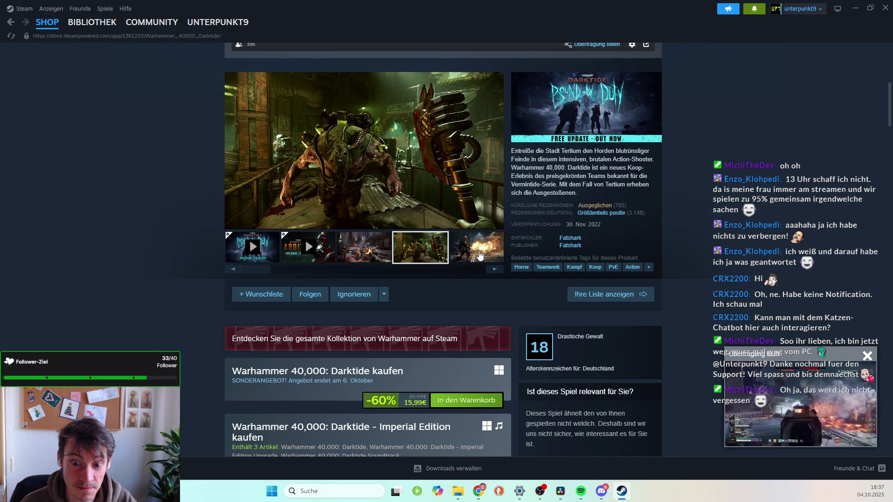
click(480, 254)
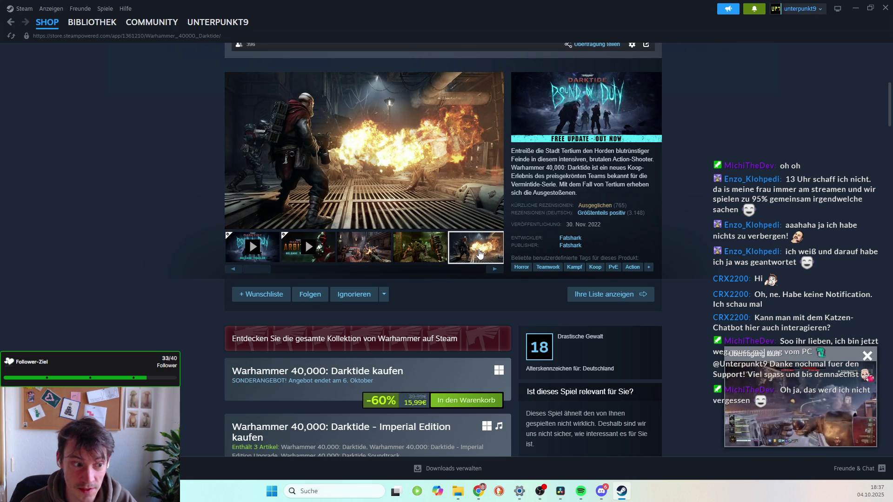
scroll(465, 247, up, 3)
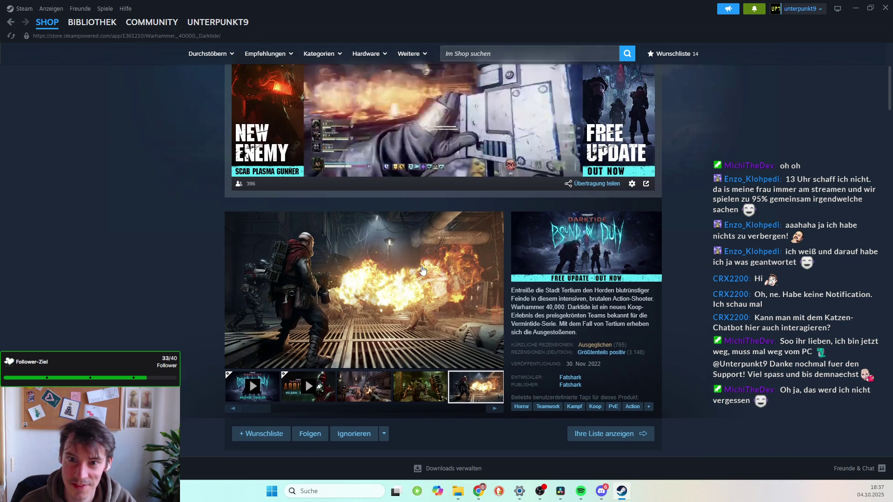
scroll(422, 270, up, 3)
Search the store for 'fac', view Factorio's trailer and screenshots, then minimise Steam.
click(505, 52)
text(f)
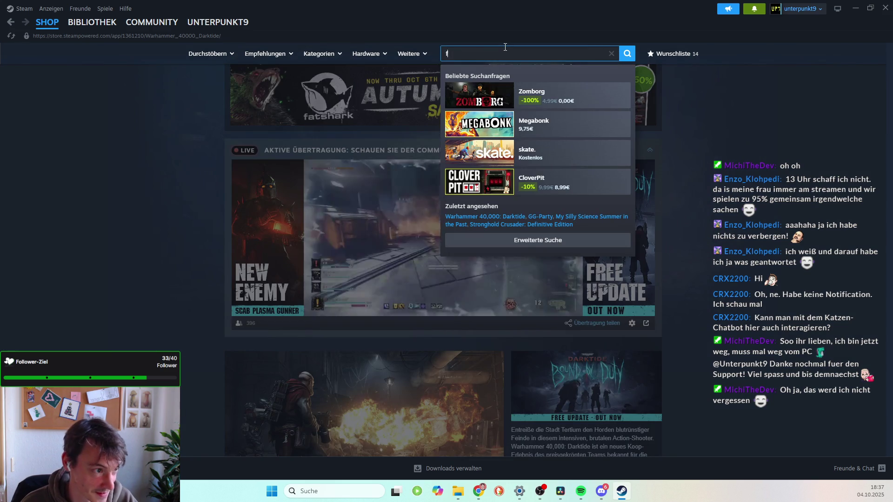
text(ac)
click(558, 100)
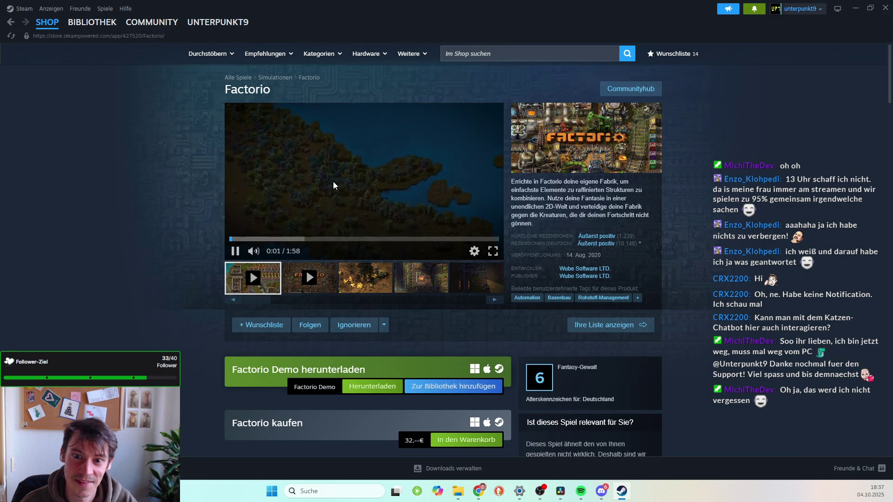
click(363, 204)
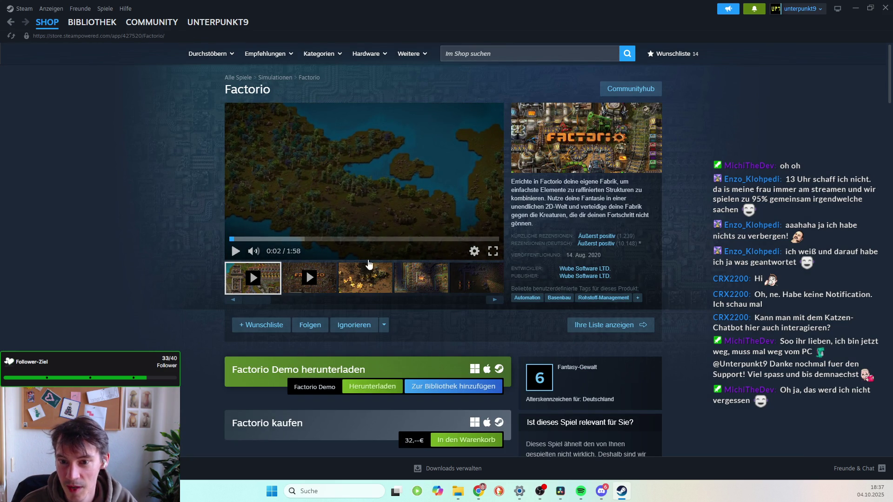
click(367, 279)
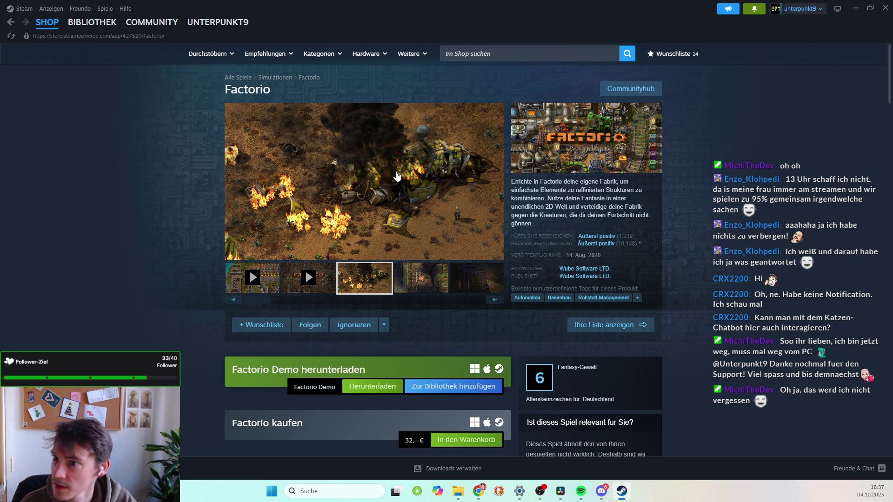
click(855, 8)
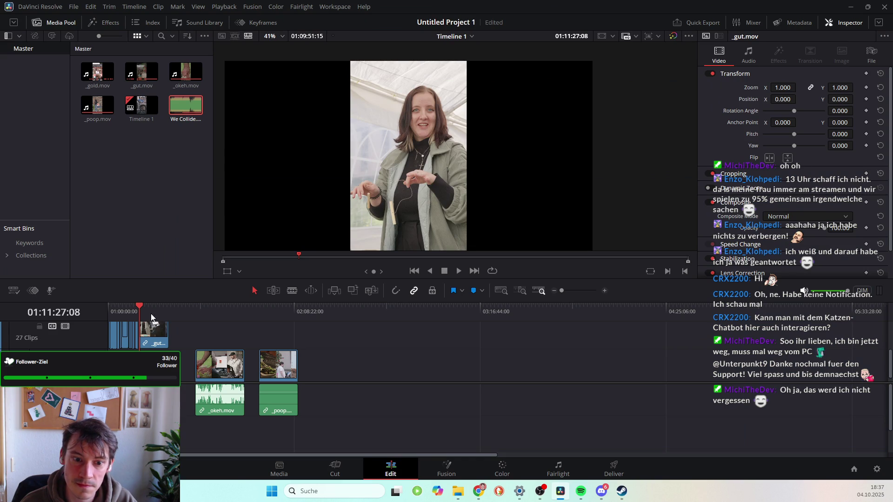
click(141, 307)
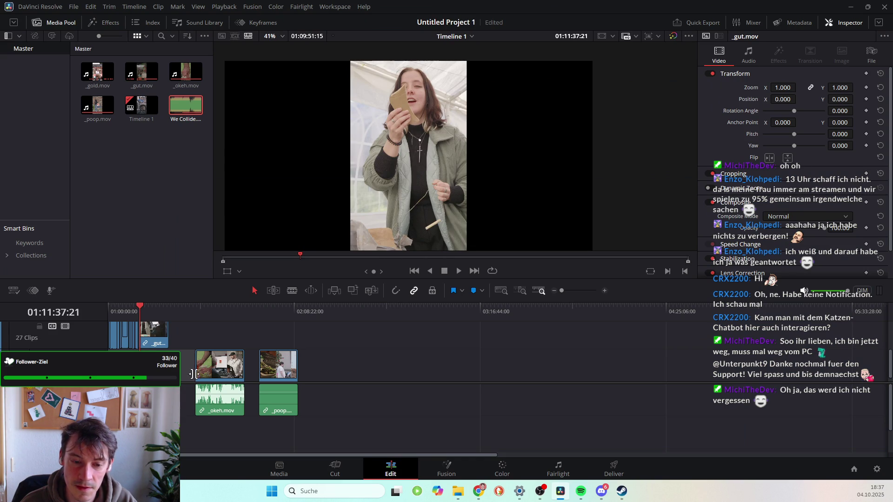
key(ctrl+equal)
mouse_move(257, 305)
mouse_down()
mouse_move(293, 311)
mouse_move(275, 308)
mouse_up()
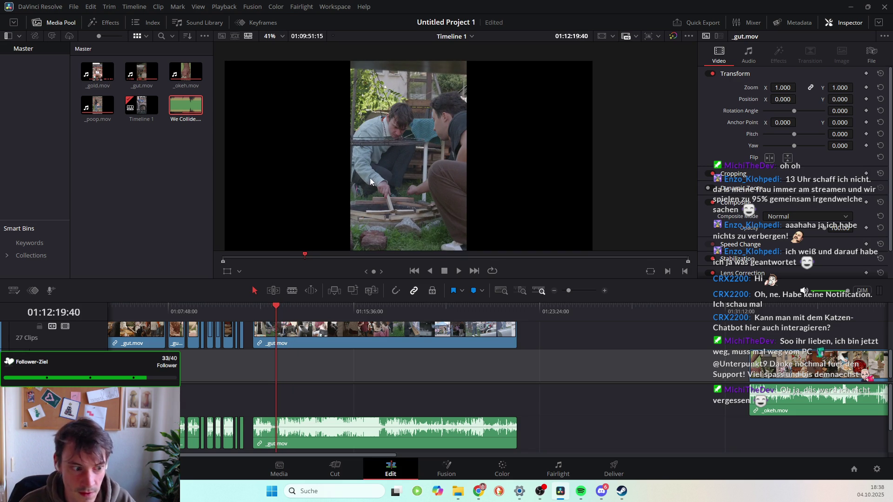
drag(278, 310, 273, 308)
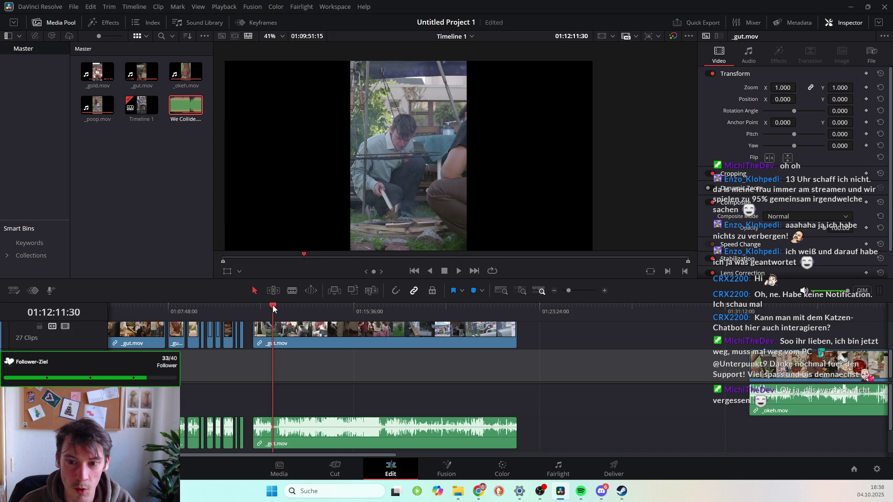
scroll(394, 233, up, 5)
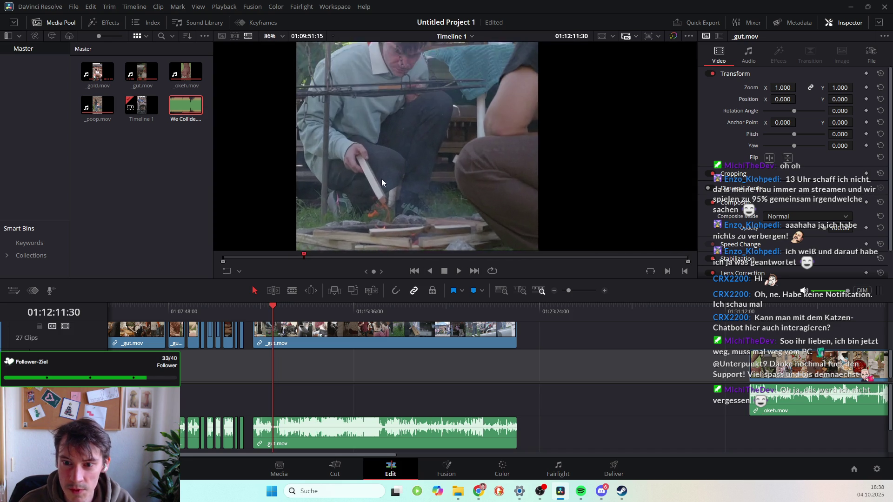
scroll(382, 215, up, 2)
scroll(385, 210, down, 5)
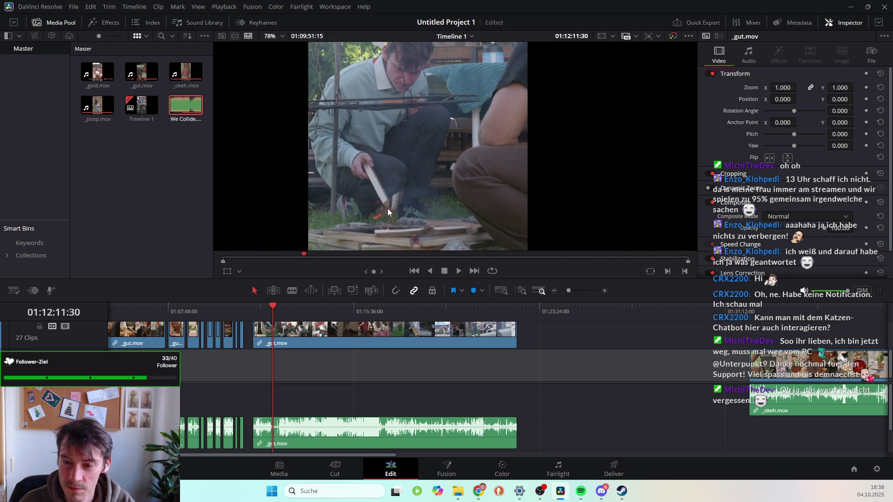
scroll(386, 205, down, 1)
drag(273, 307, 272, 307)
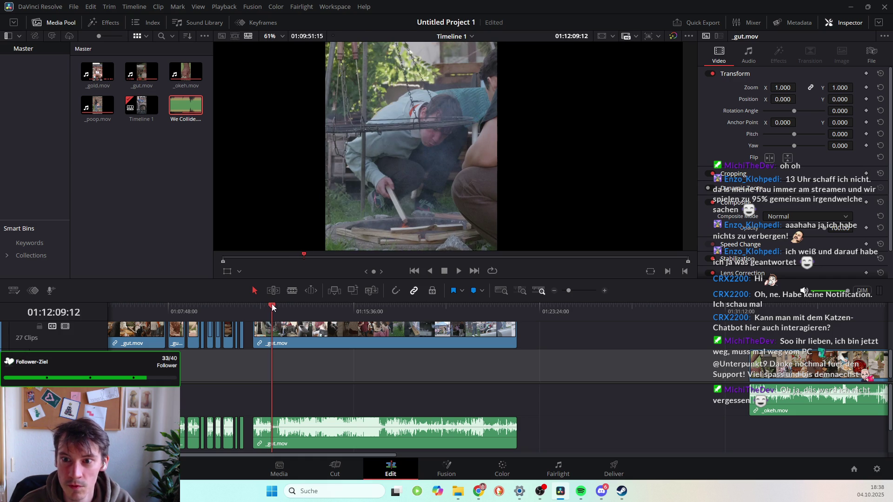
scroll(413, 123, up, 3)
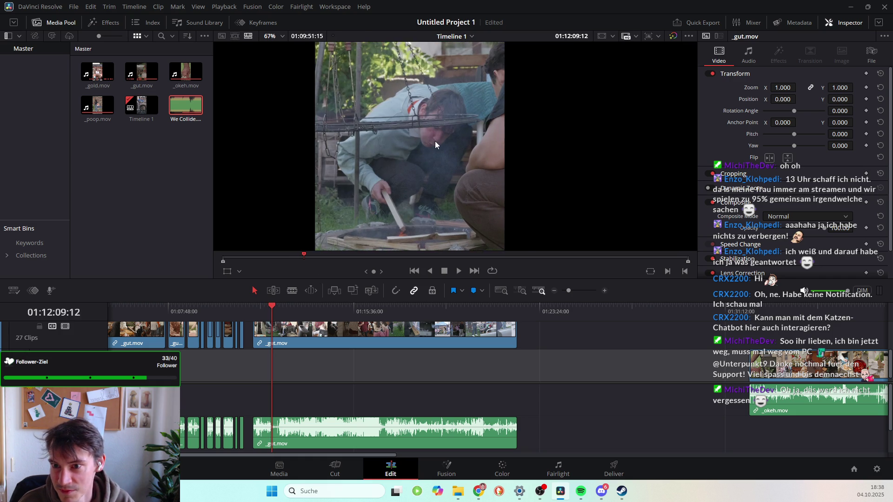
scroll(439, 154, up, 4)
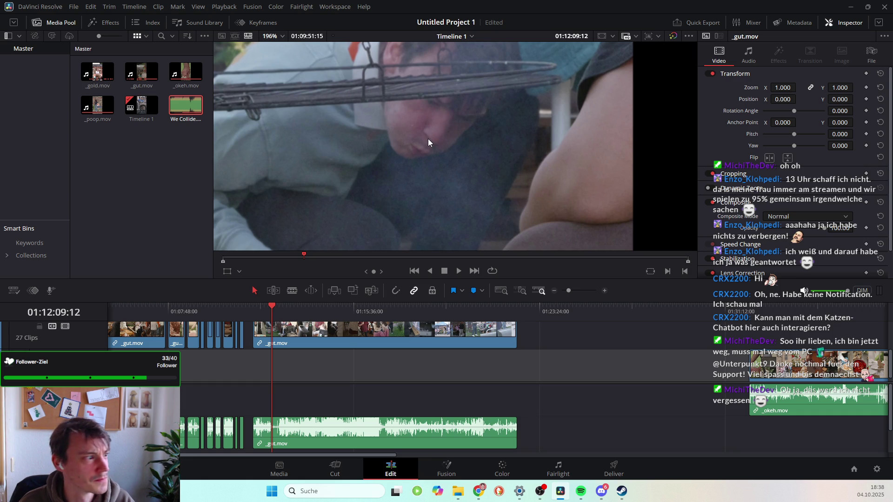
key(alt+Tab)
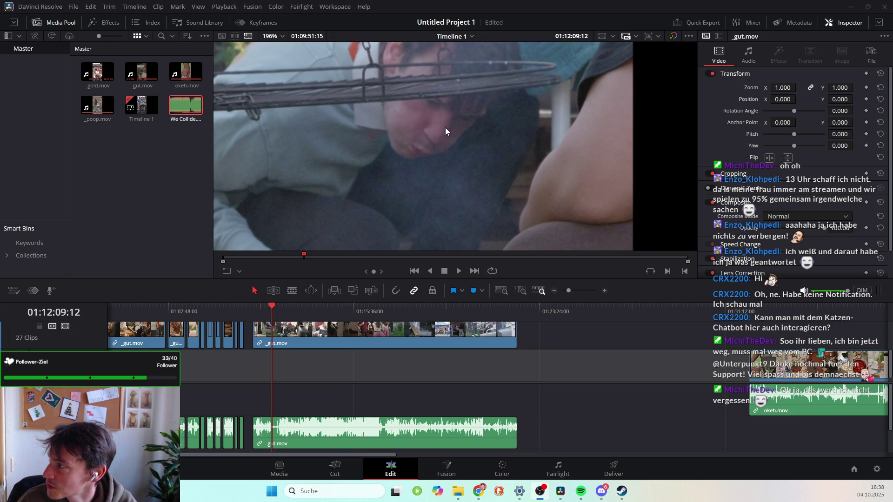
scroll(446, 116, up, 8)
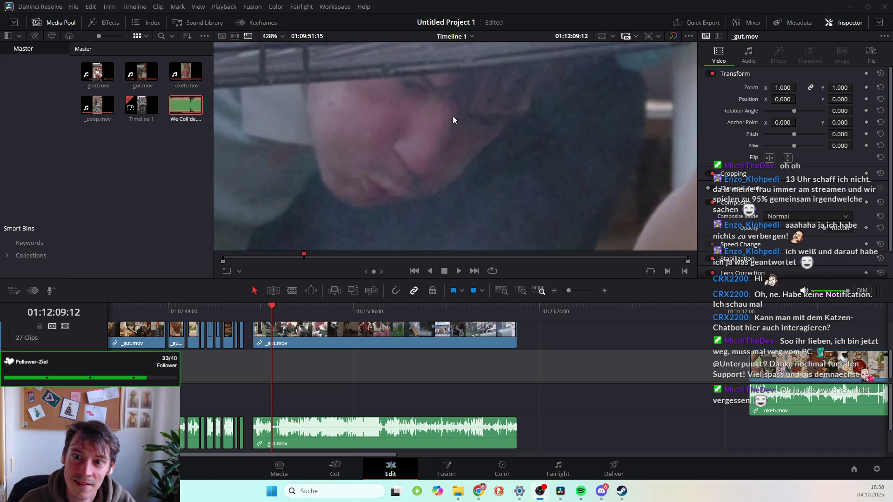
scroll(418, 126, down, 10)
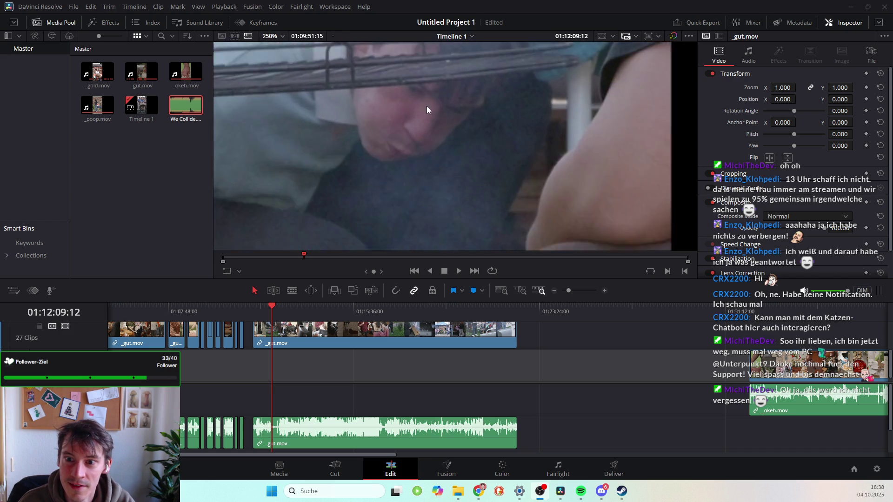
scroll(446, 134, down, 2)
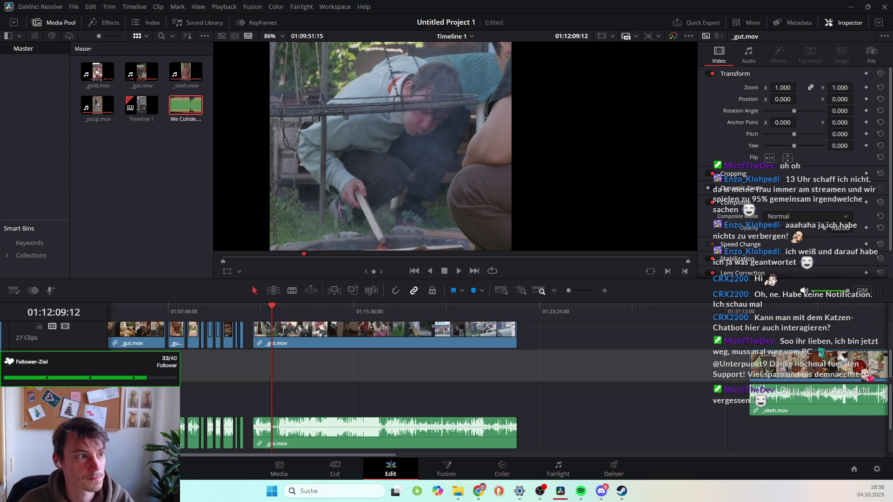
key(space)
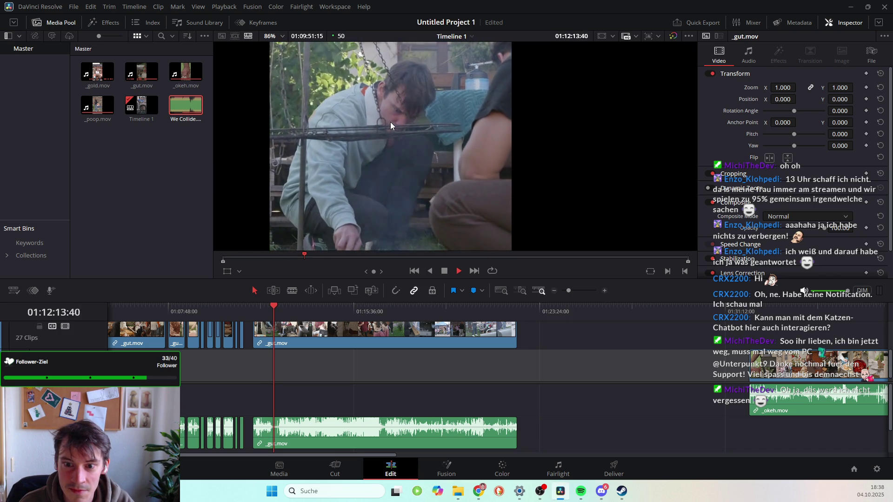
key(space)
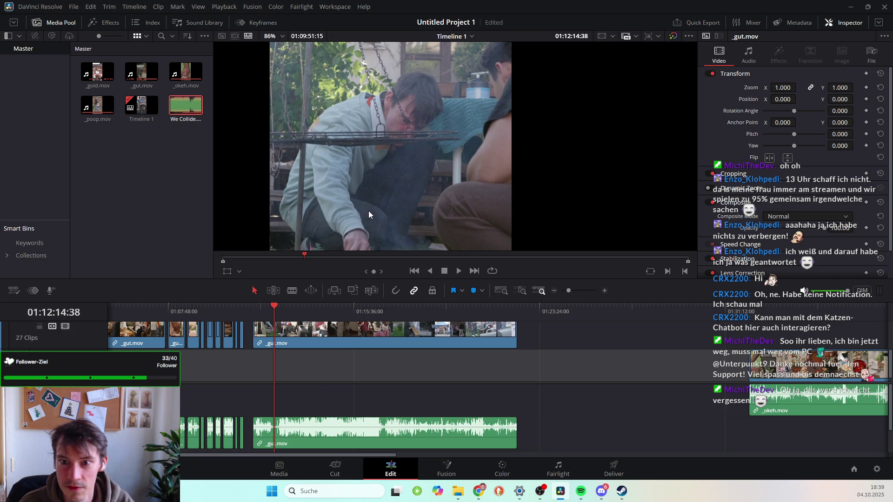
key(space)
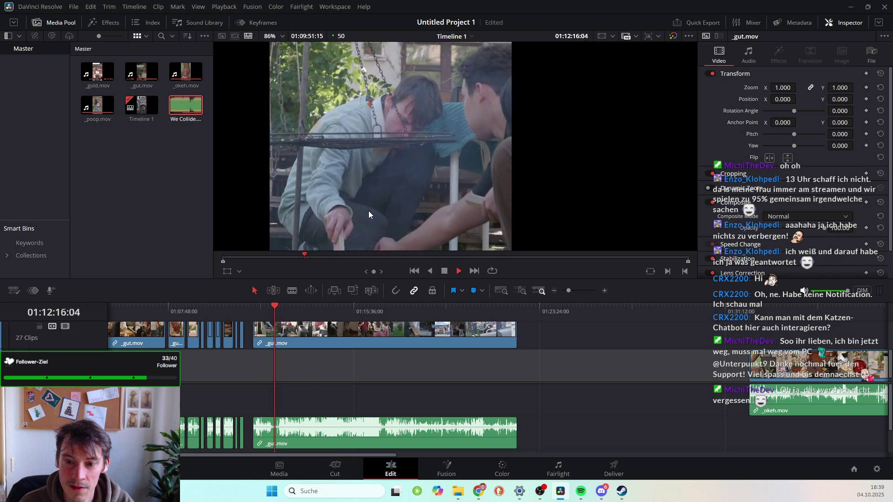
scroll(369, 213, down, 5)
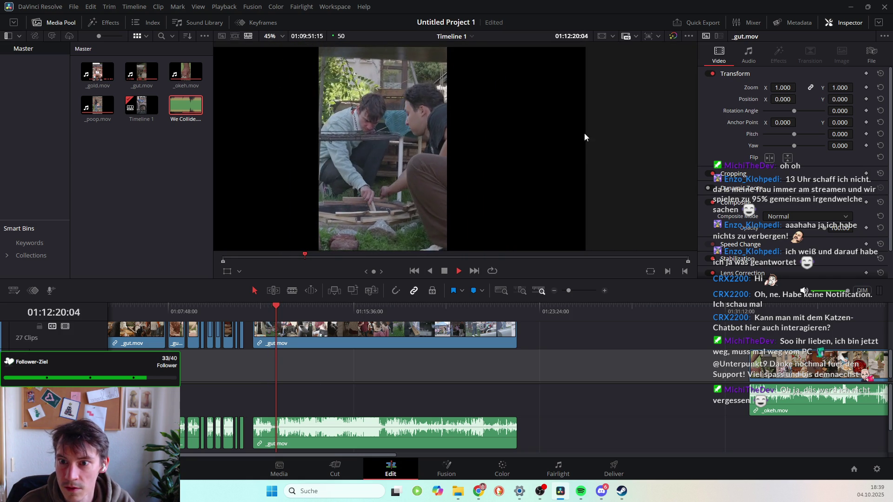
scroll(470, 177, down, 4)
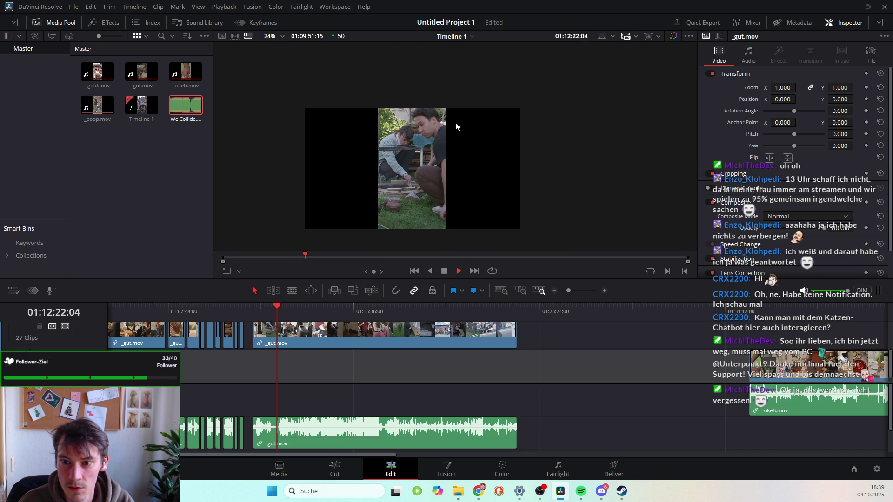
scroll(450, 161, up, 5)
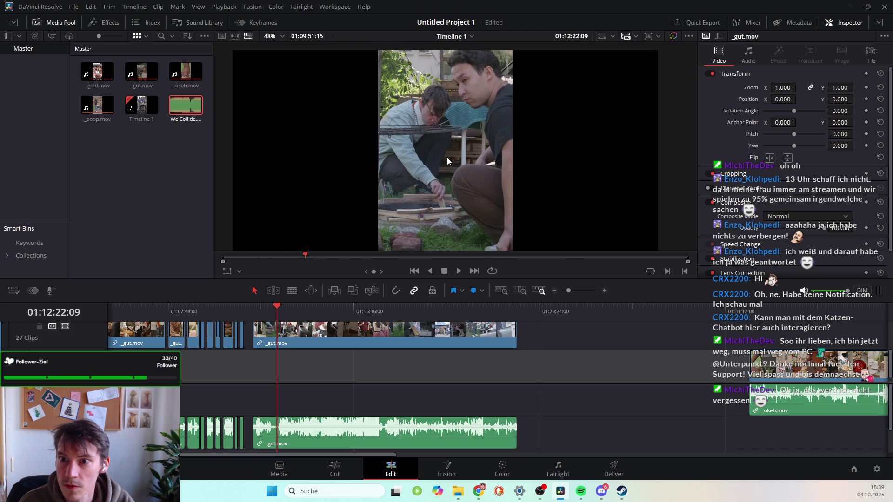
scroll(448, 144, down, 2)
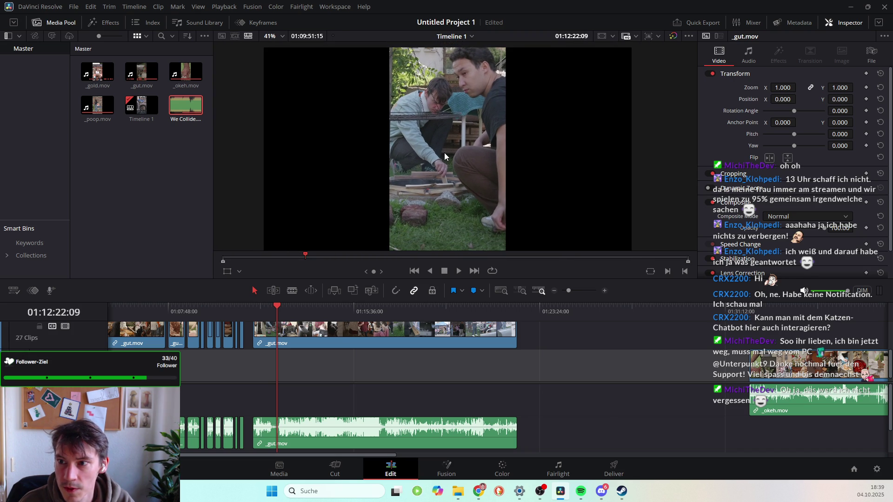
key(space)
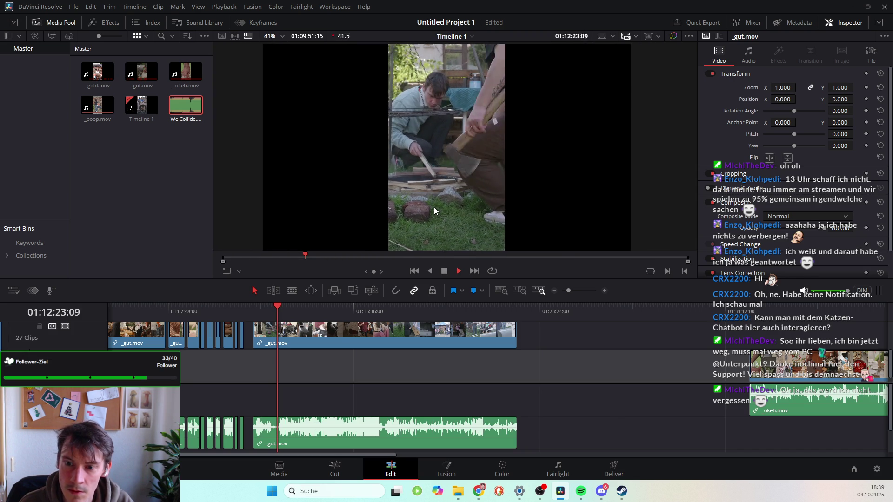
key(space)
drag(306, 255, 305, 256)
key(space)
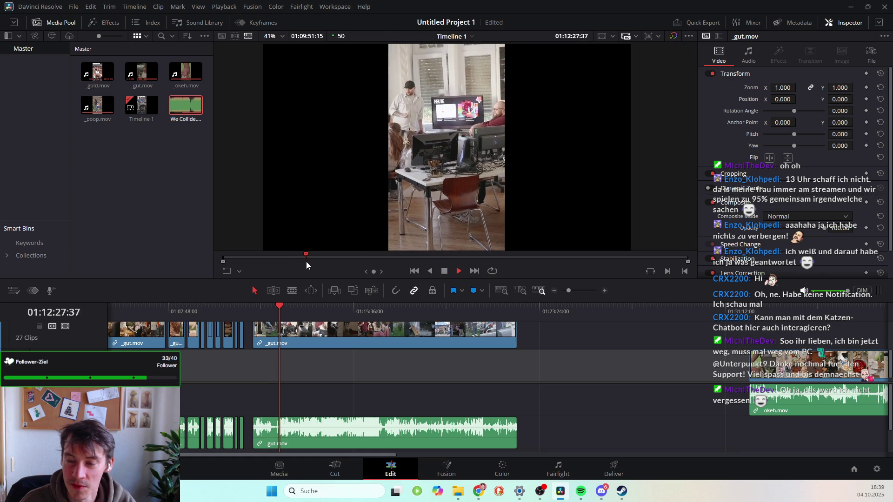
key(space)
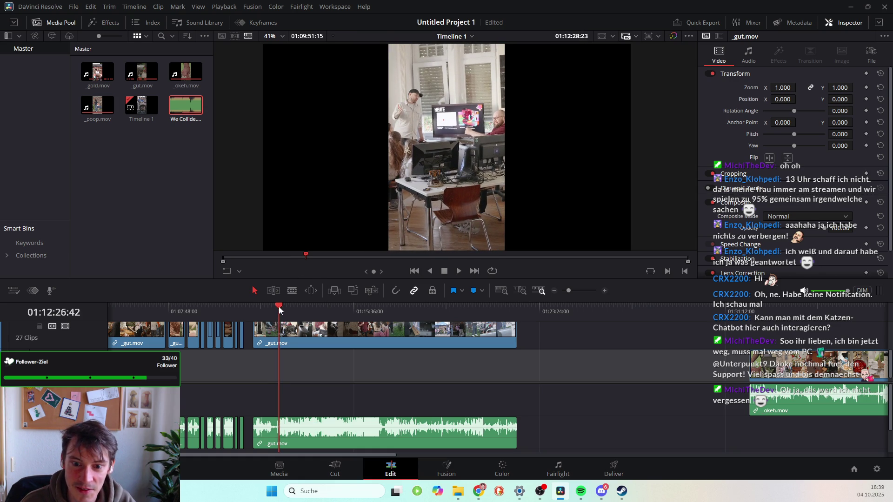
click(278, 306)
key(space)
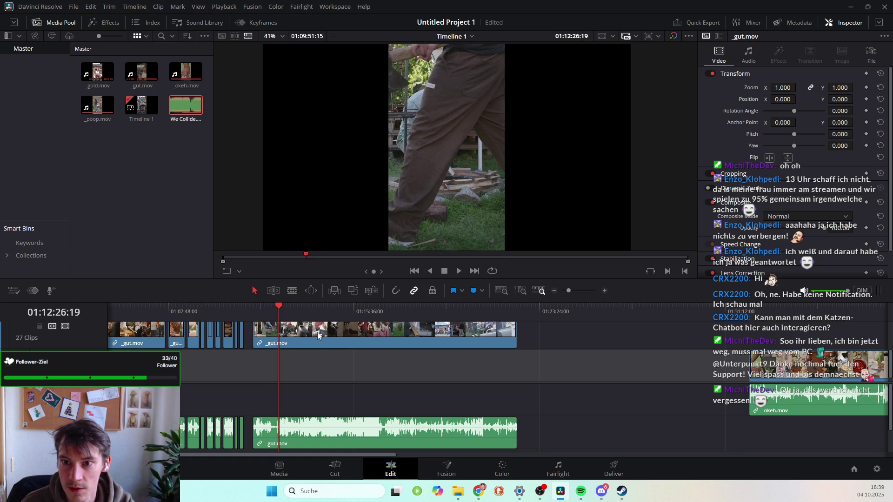
Blade _gut.mov at the playhead, delete the opening piece, and play back the remainder.
click(293, 291)
click(279, 334)
click(260, 290)
click(266, 332)
key(BackSpace)
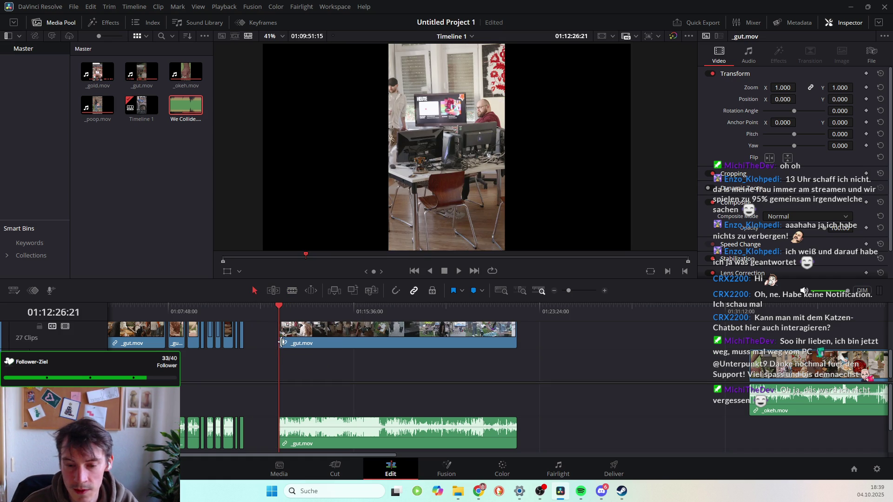
key(space)
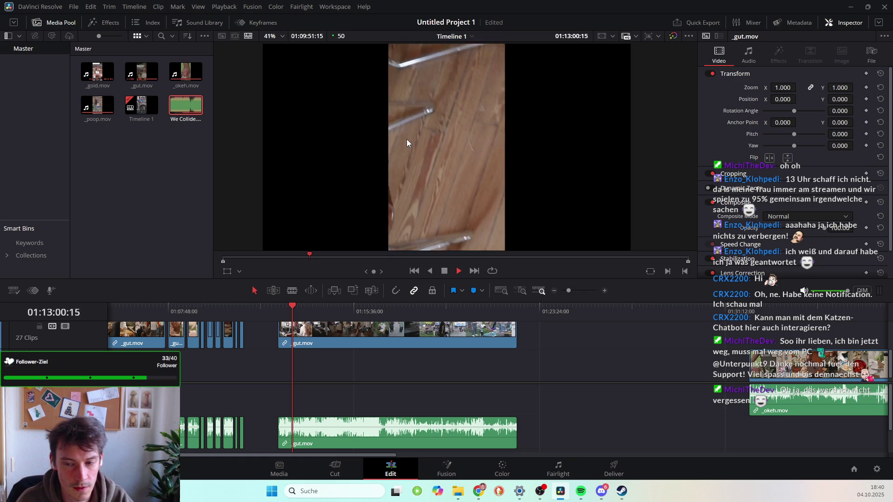
key(space)
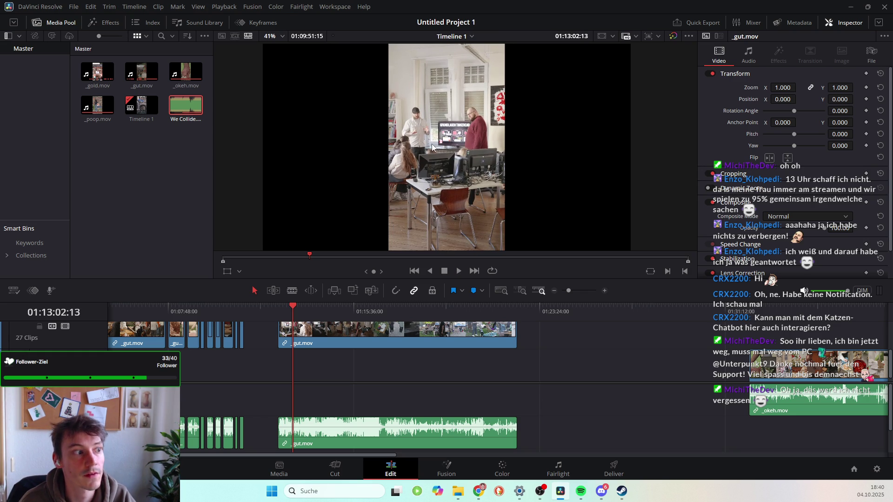
key(space)
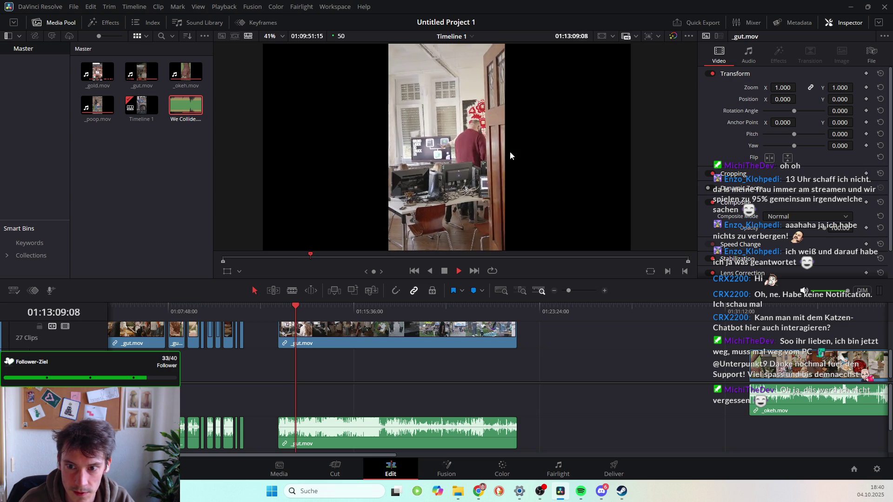
click(298, 307)
drag(298, 308, 312, 317)
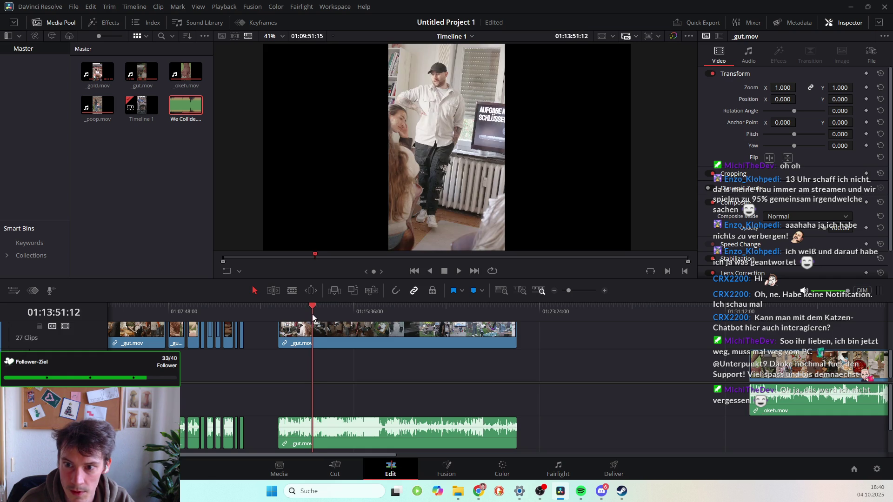
key(space)
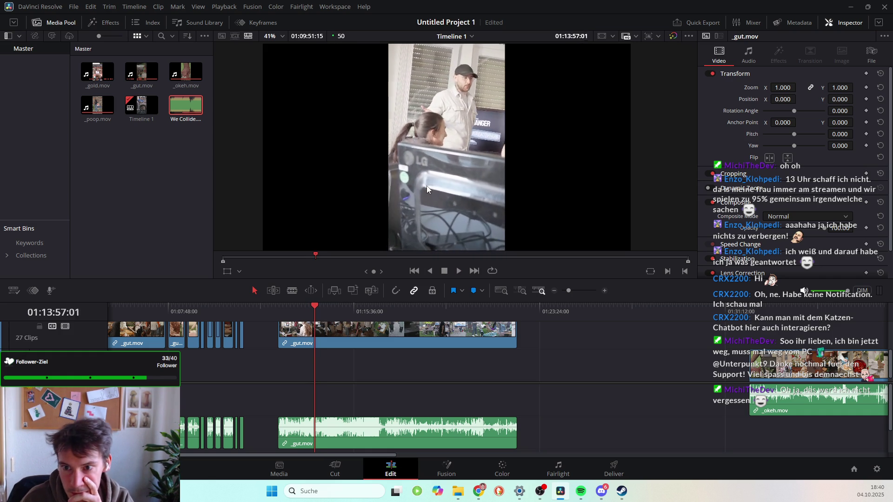
key(space)
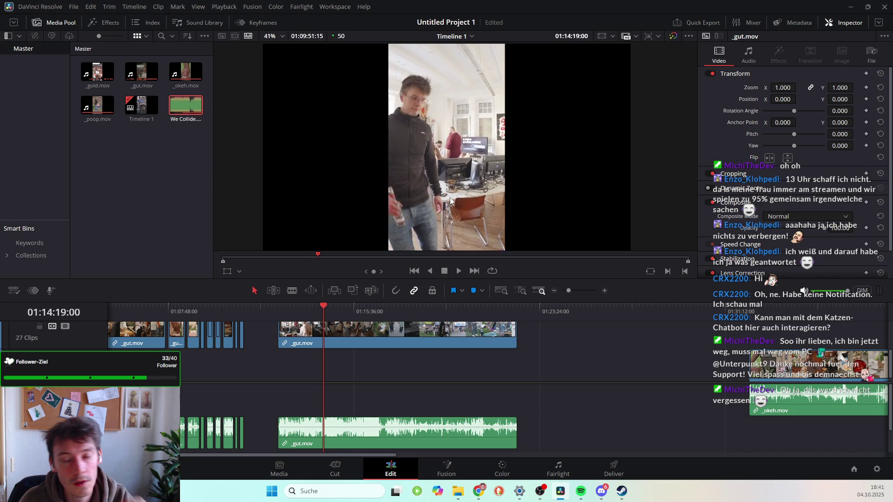
drag(326, 307, 320, 308)
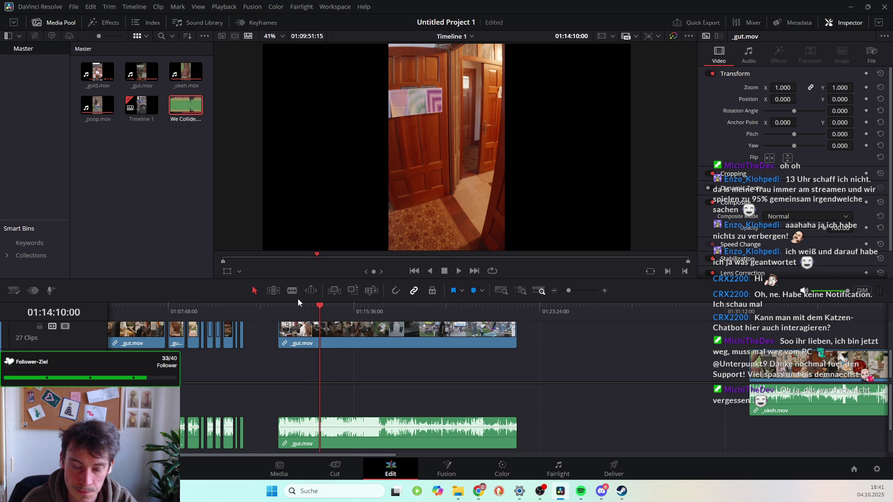
Blade _gut.mov and its audio at 01:14:10:00, then play the footage after the cut.
key(b)
click(321, 328)
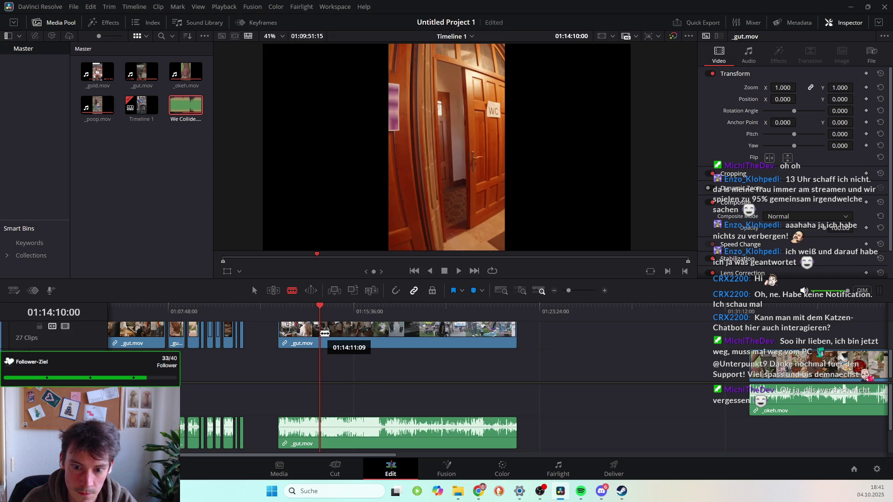
key(a)
key(space)
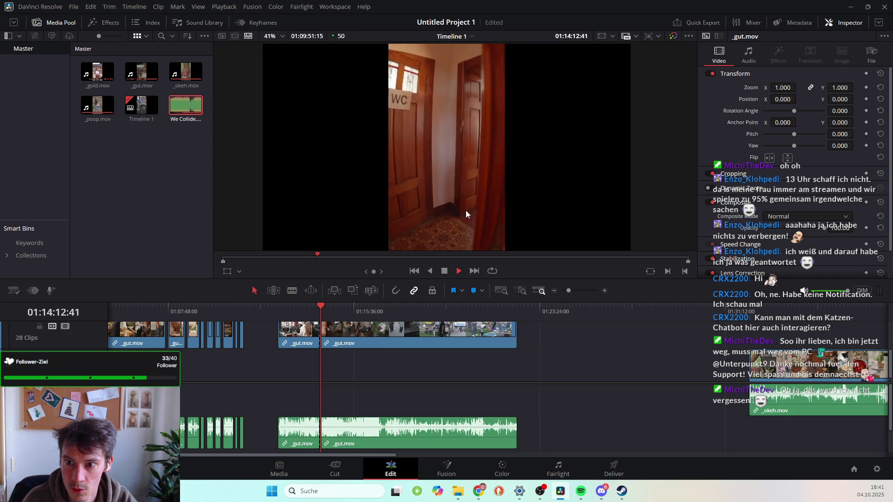
key(space)
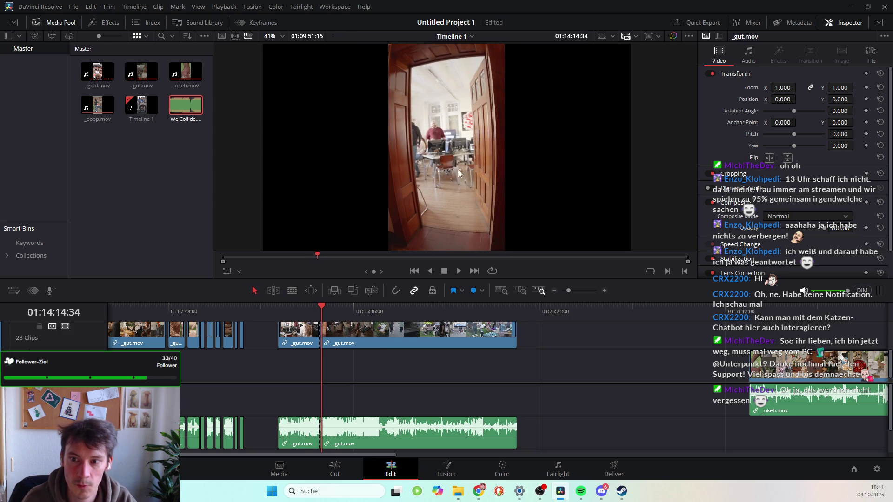
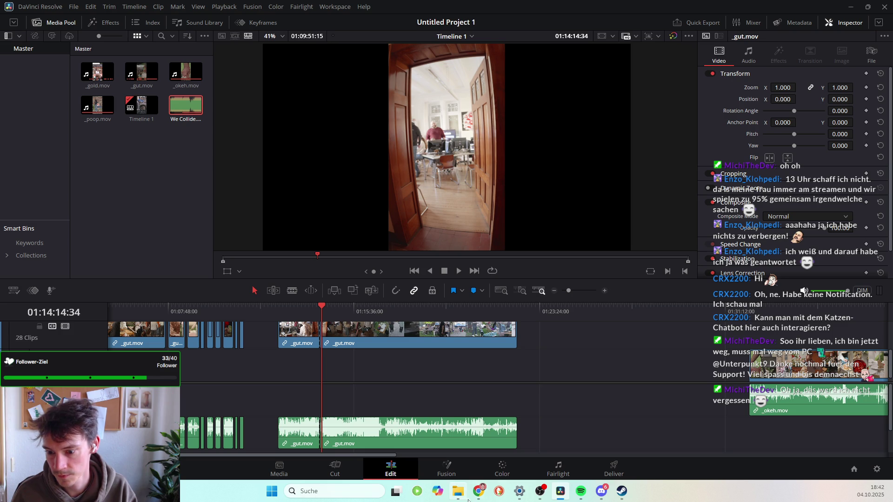
Scrub through the long _gut.mov clip and select the short _gut.mov clip just before it.
mouse_move(483, 499)
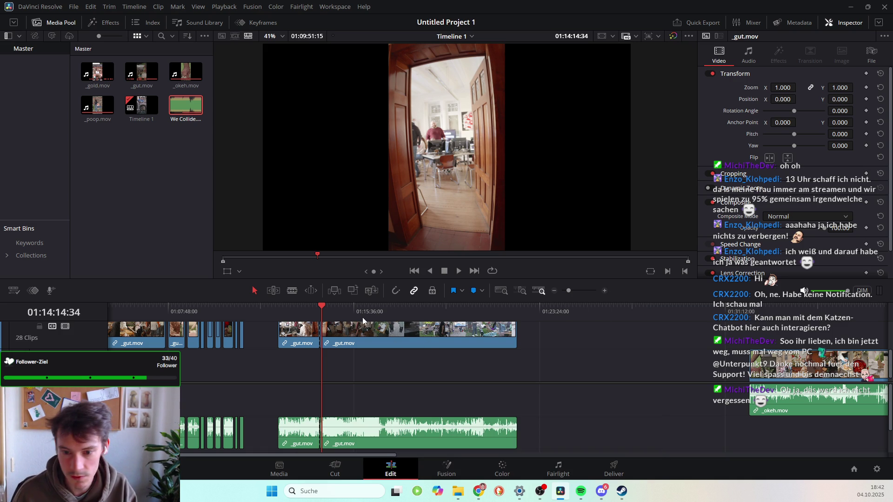
mouse_move(323, 306)
mouse_down()
mouse_move(333, 308)
mouse_move(312, 308)
mouse_move(320, 308)
mouse_up()
click(303, 331)
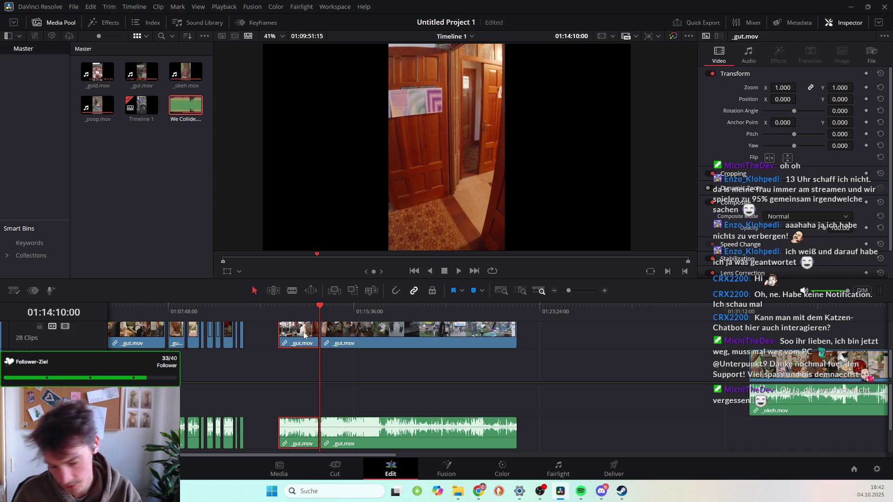
Delete the short _gut.mov clip, leaving an empty gap before the long clip.
key(BackSpace)
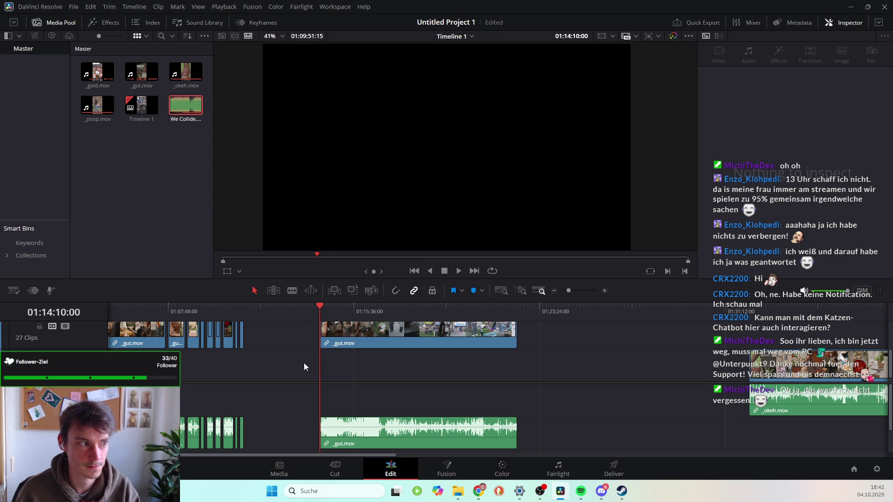
click(278, 333)
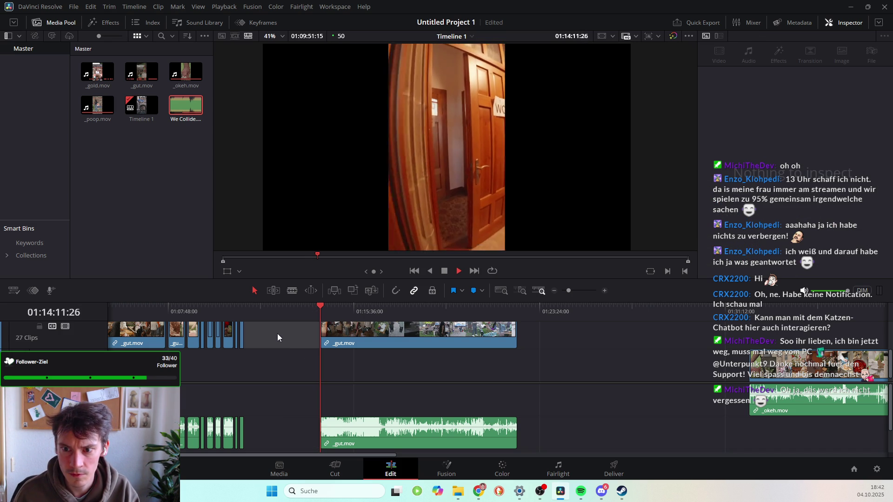
click(330, 329)
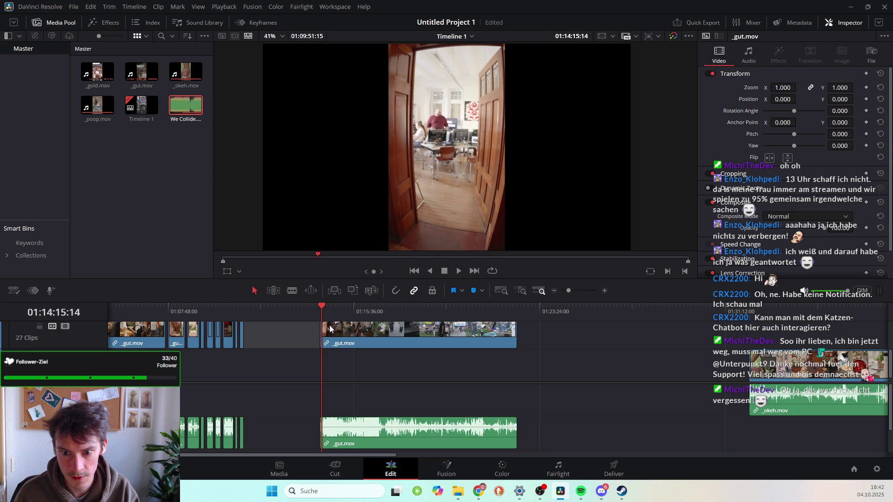
Find the exact cut frame near the long clip's start and zoom the timeline in around it.
drag(322, 307, 320, 307)
key(space)
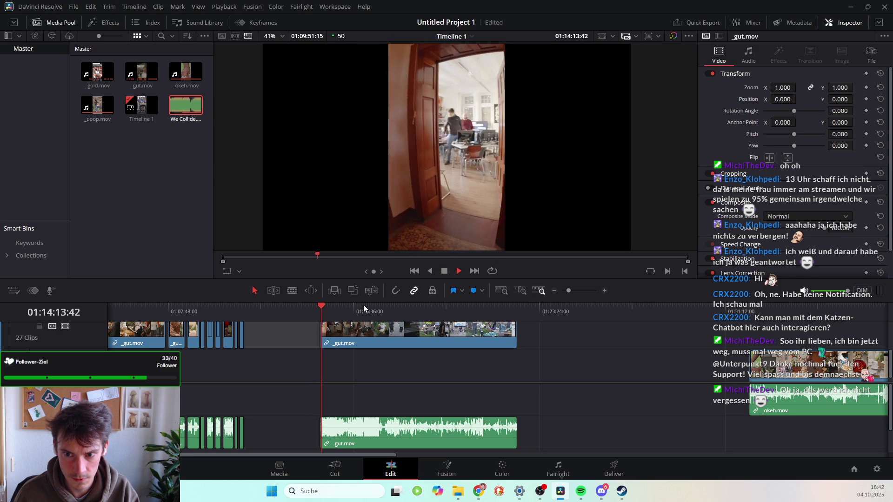
key(space)
key(Left)
key(Left)
key(Left)
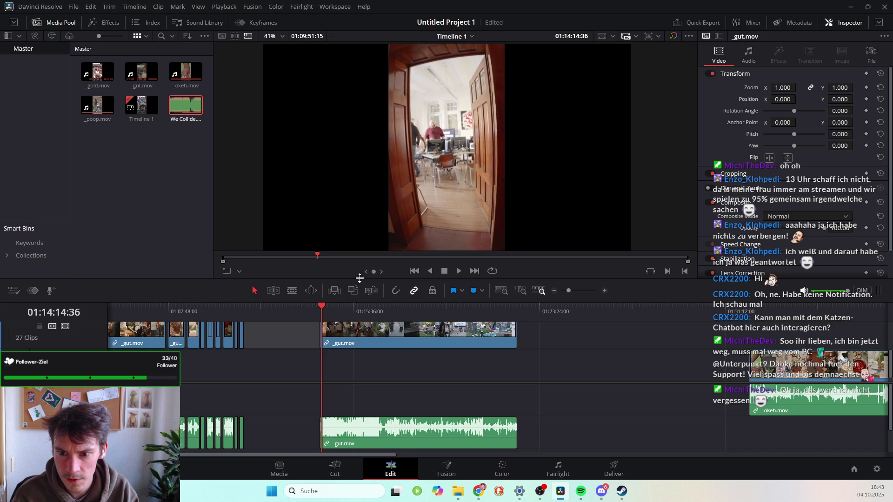
key(Left)
key(Left)
key(Left)
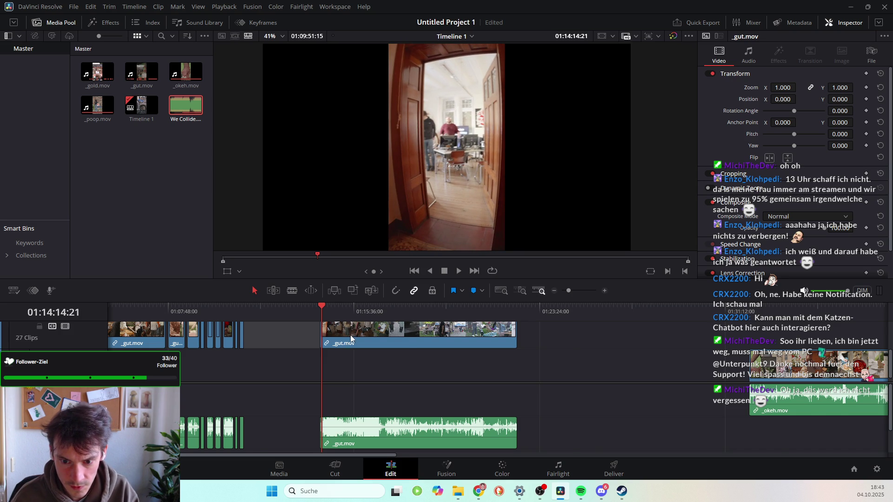
key(ctrl+equal)
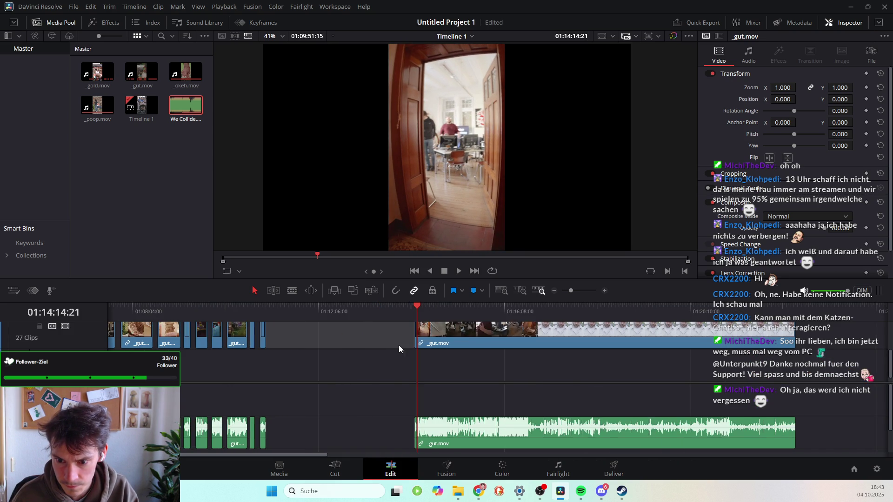
Split the long _gut.mov clip at the playhead with the Blade tool.
key(ctrl+equal)
click(292, 291)
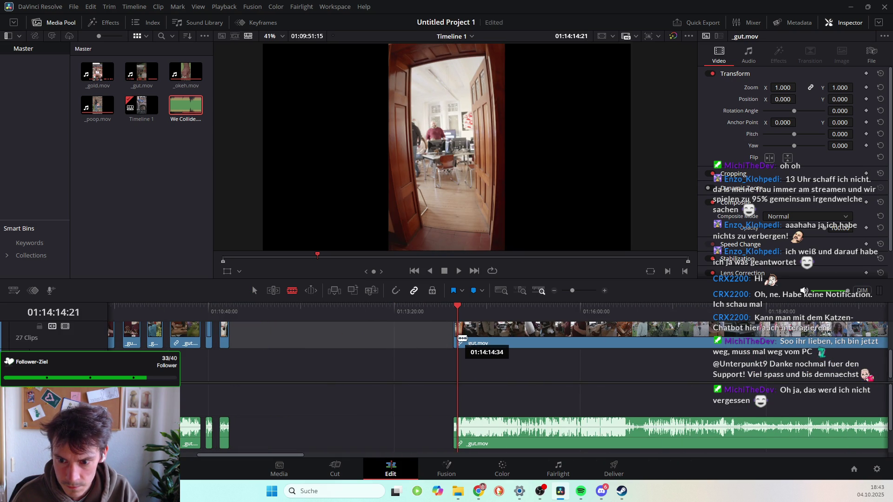
click(461, 338)
click(256, 290)
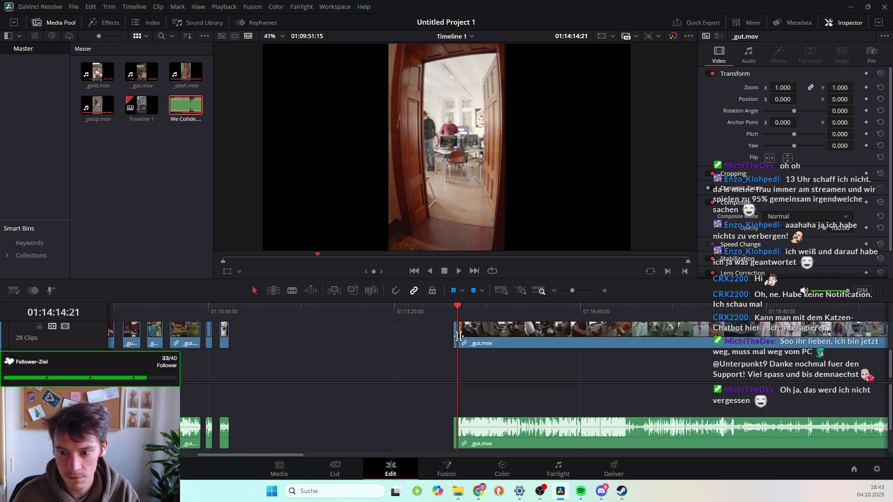
Slide the split-off piece and the long _gut.mov clip left toward the earlier clips.
drag(453, 335, 237, 333)
drag(518, 333, 364, 342)
mouse_move(450, 306)
mouse_down()
mouse_move(309, 308)
mouse_move(328, 309)
mouse_move(332, 324)
mouse_move(370, 342)
mouse_move(440, 362)
mouse_up()
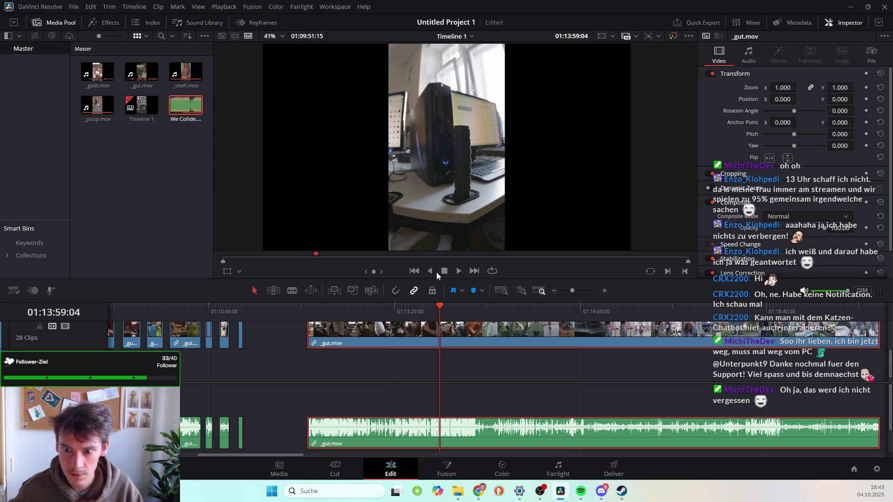
click(442, 306)
drag(442, 306, 447, 308)
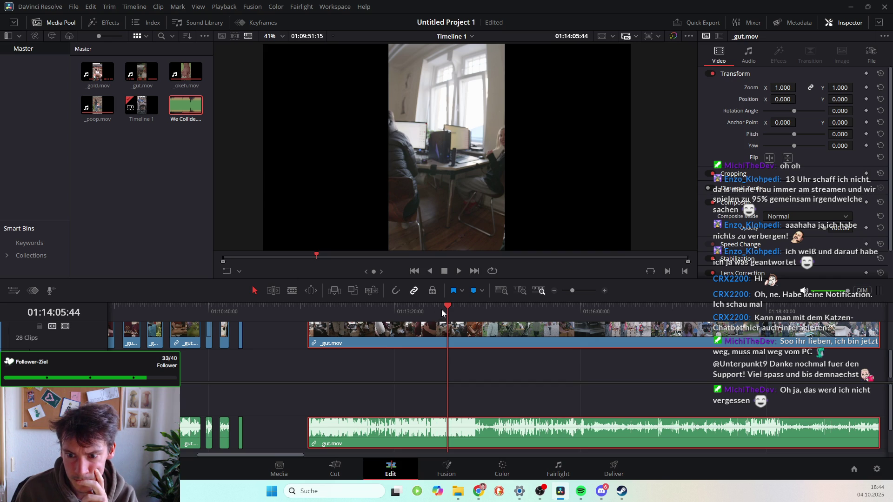
drag(448, 307, 481, 306)
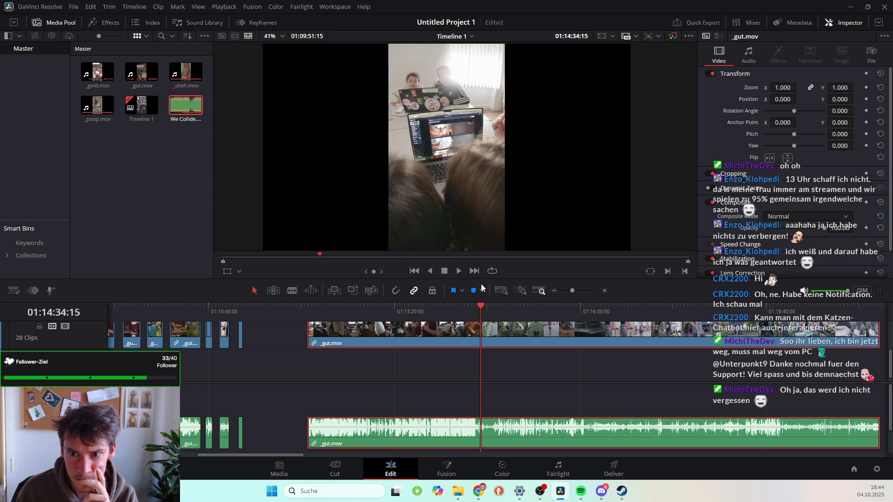
scroll(412, 93, up, 3)
scroll(422, 107, down, 4)
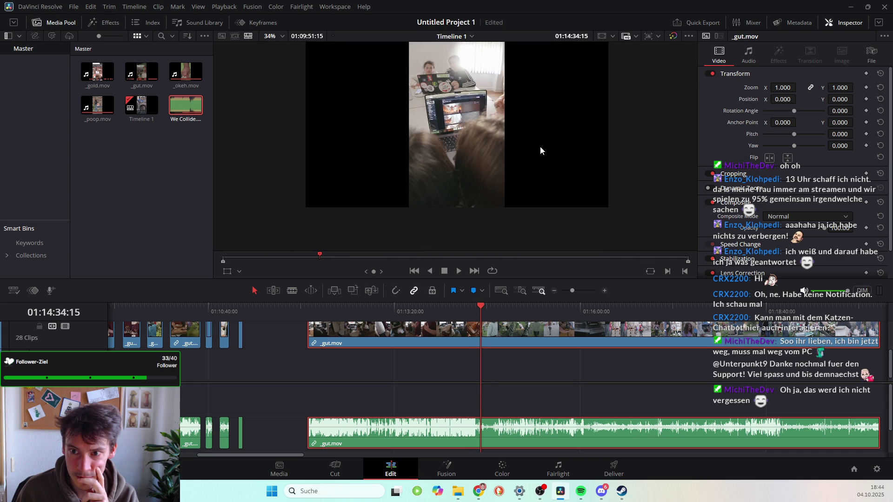
scroll(541, 171, up, 1)
mouse_move(479, 310)
mouse_down()
mouse_move(541, 313)
mouse_move(308, 319)
mouse_move(382, 325)
mouse_move(366, 325)
mouse_up()
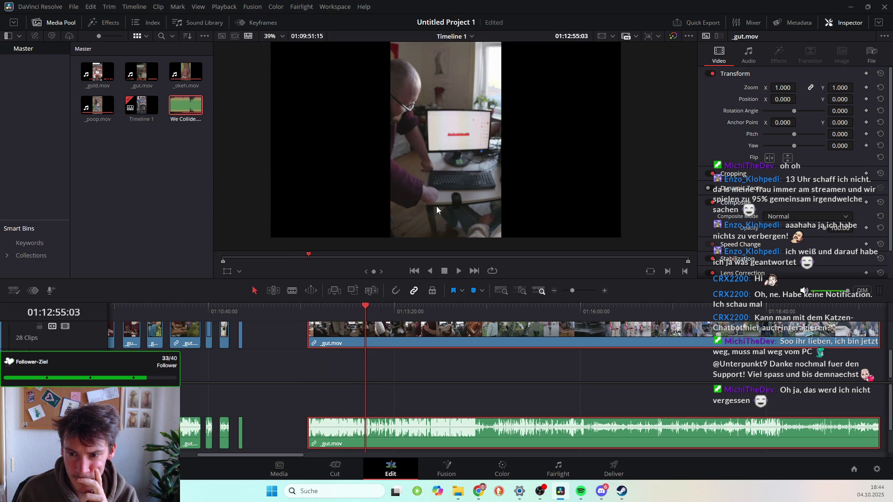
scroll(461, 102, up, 5)
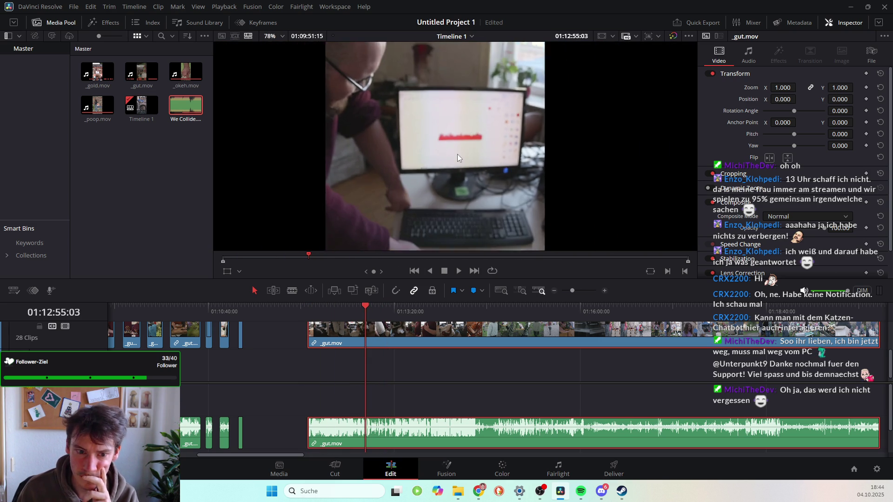
scroll(456, 156, down, 5)
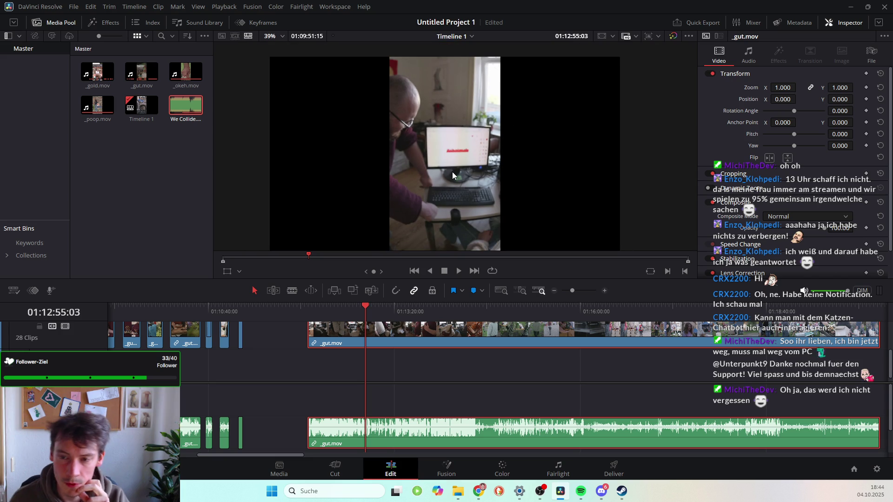
scroll(458, 163, up, 3)
scroll(460, 160, down, 3)
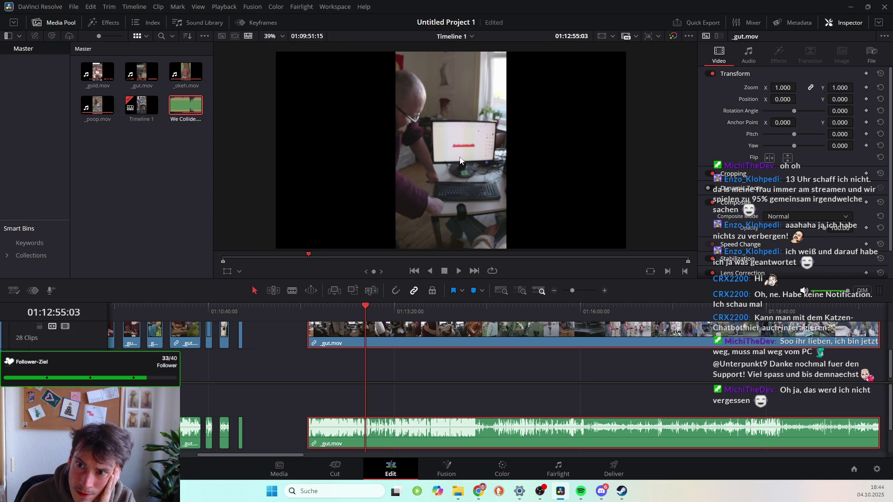
scroll(460, 160, up, 1)
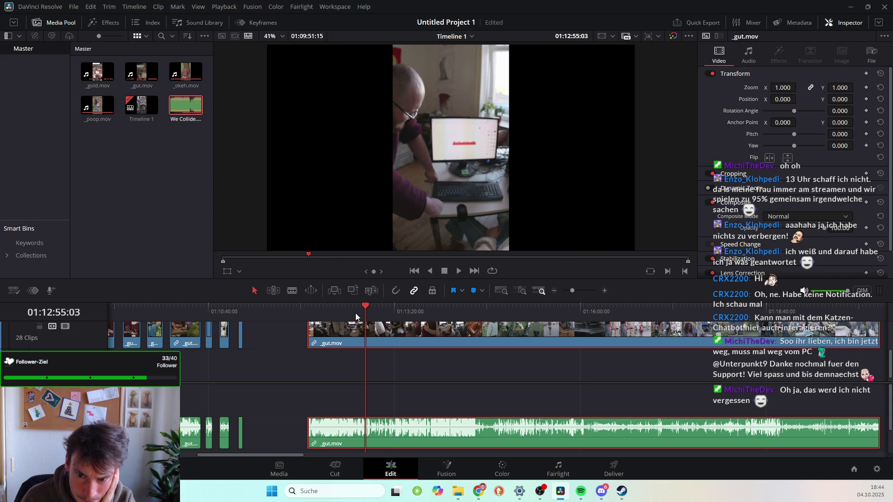
mouse_move(364, 308)
mouse_down()
mouse_move(624, 353)
mouse_move(595, 352)
mouse_move(608, 355)
mouse_up()
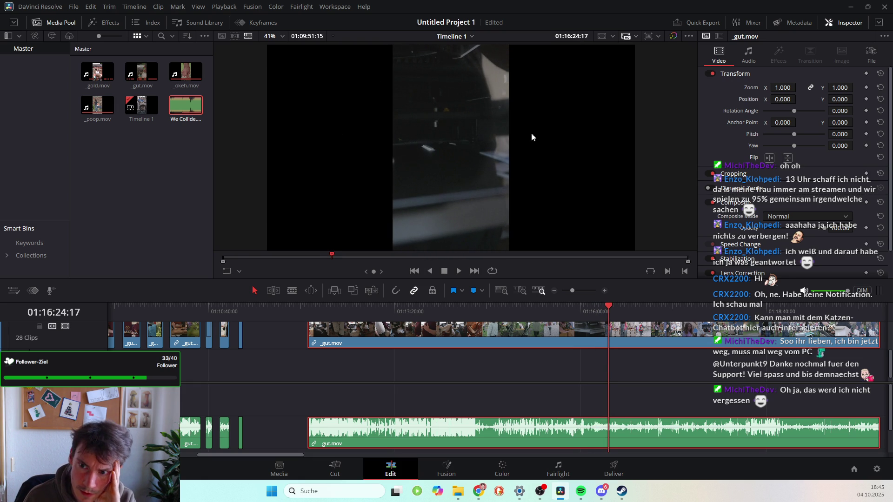
Scrub and step frames to find the cut point at the garden scene.
click(605, 306)
mouse_move(604, 306)
mouse_down()
mouse_move(592, 306)
mouse_move(649, 318)
mouse_move(646, 312)
mouse_up()
drag(646, 311, 647, 310)
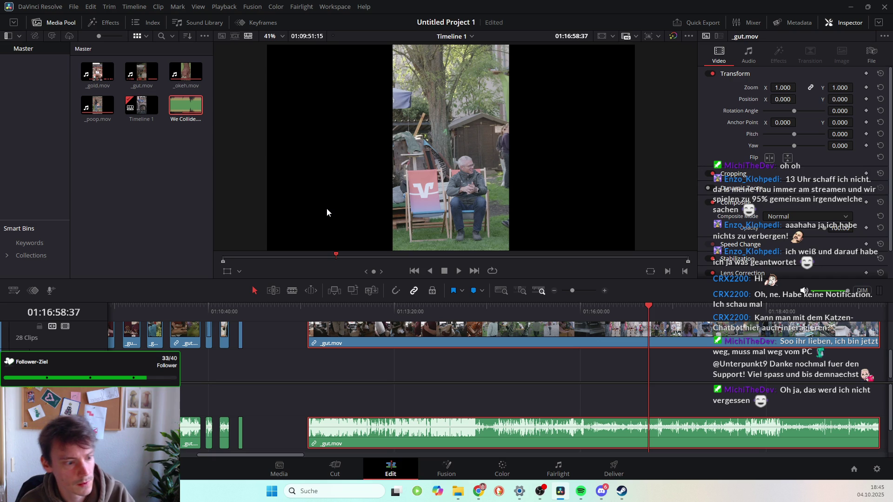
key(Left)
key(Left)
key(Left)
key(Left)
key(Left)
key(Left)
key(Right)
key(Right)
key(Right)
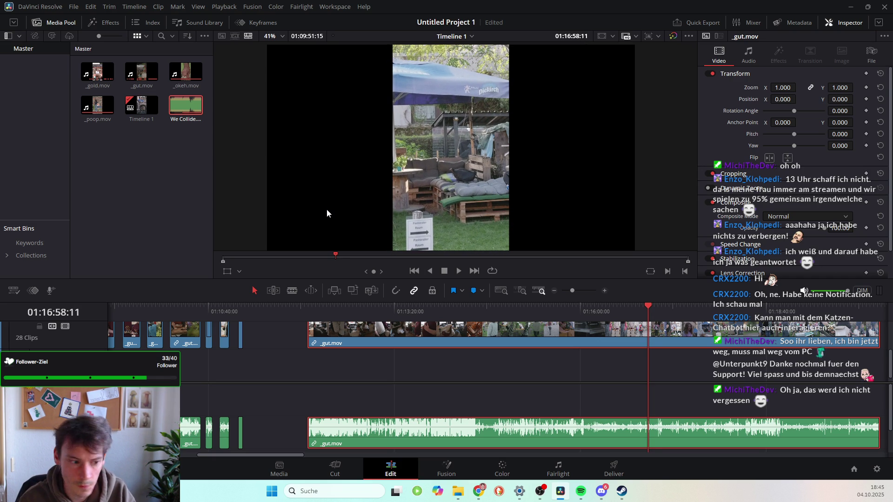
Blade-split _gut.mov there, delete the footage before the cut, and slide the remainder left.
click(292, 291)
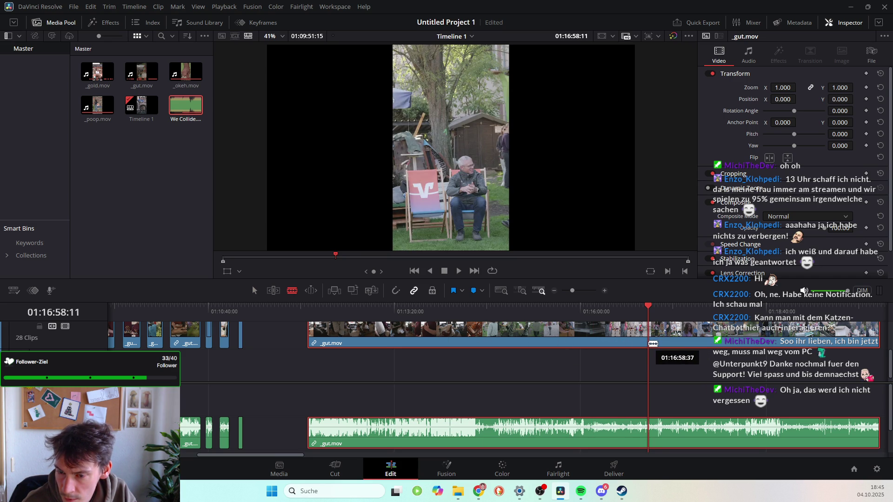
click(652, 343)
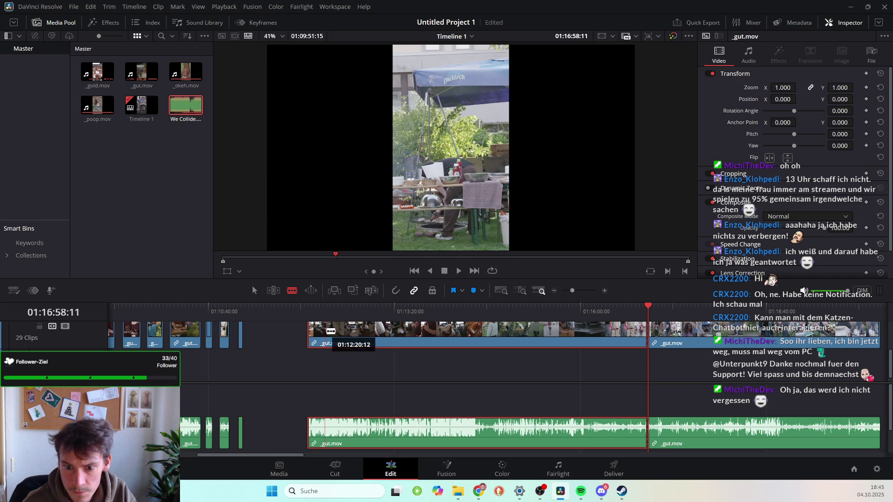
key(BackSpace)
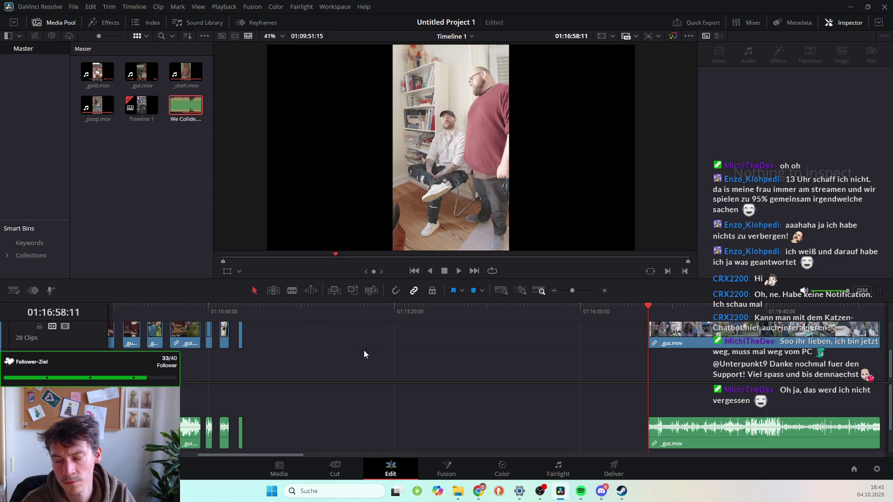
mouse_move(668, 343)
mouse_down()
mouse_move(280, 343)
mouse_move(299, 345)
mouse_up()
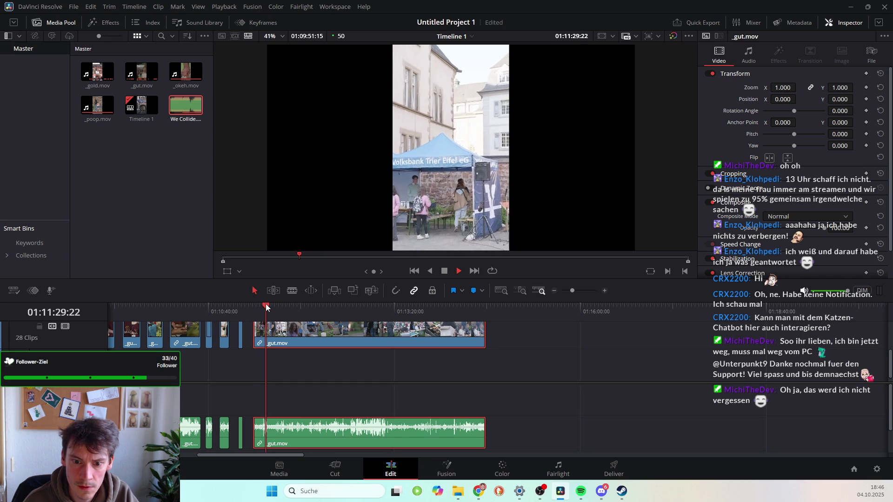
mouse_move(266, 307)
mouse_down()
mouse_move(330, 330)
mouse_move(323, 331)
mouse_up()
key(space)
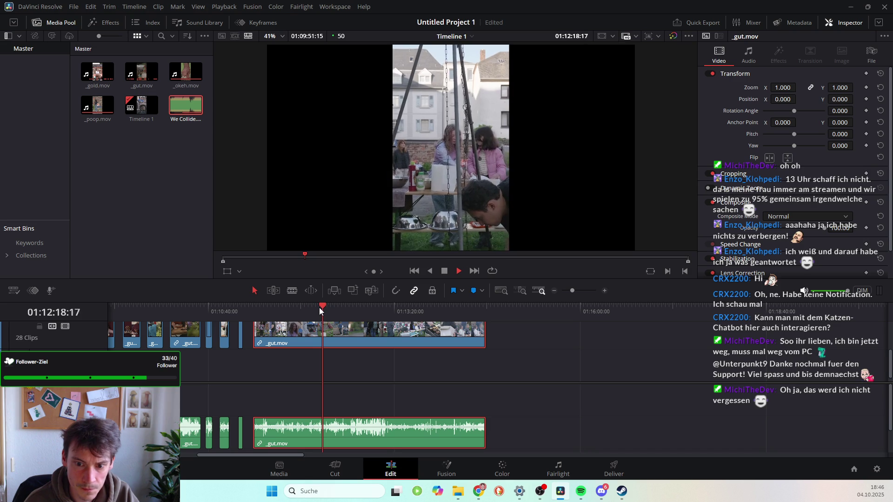
click(327, 307)
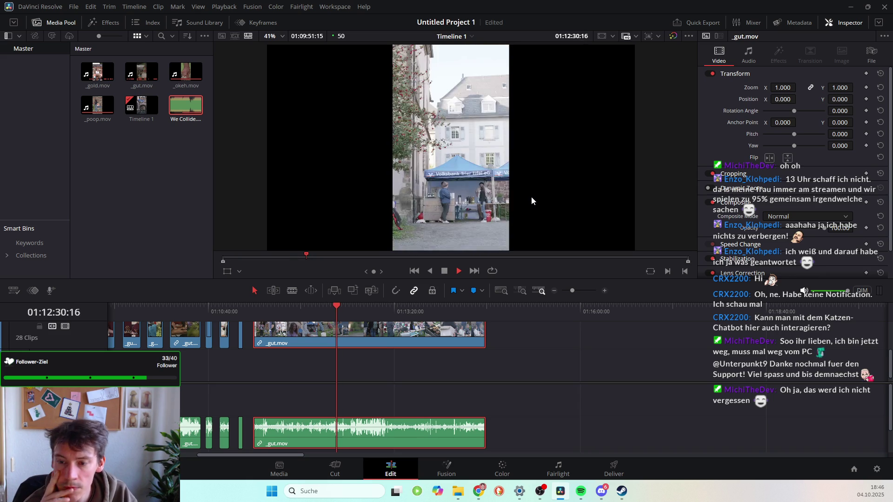
key(space)
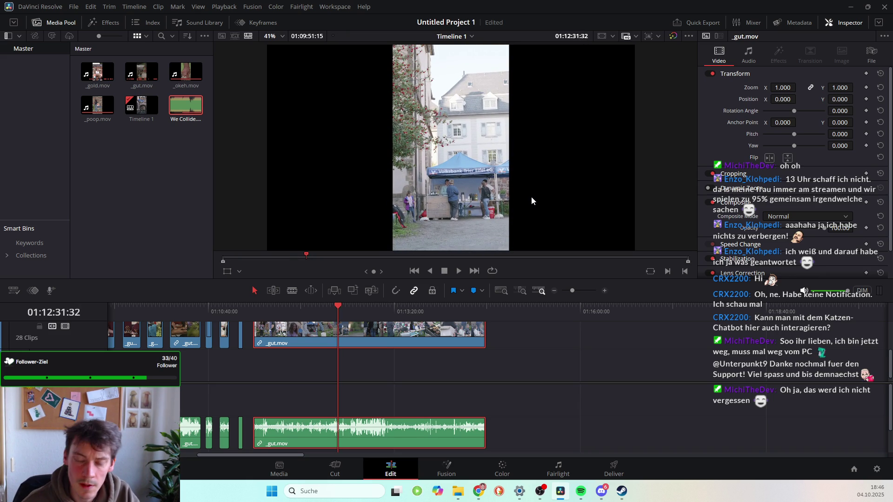
drag(338, 308, 326, 306)
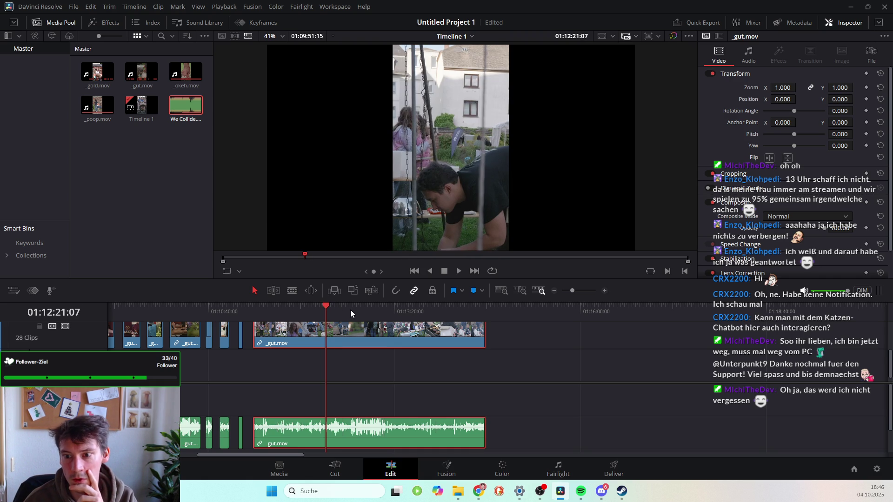
Split _gut.mov at the current frame and delete the part before the cut.
click(292, 291)
click(325, 334)
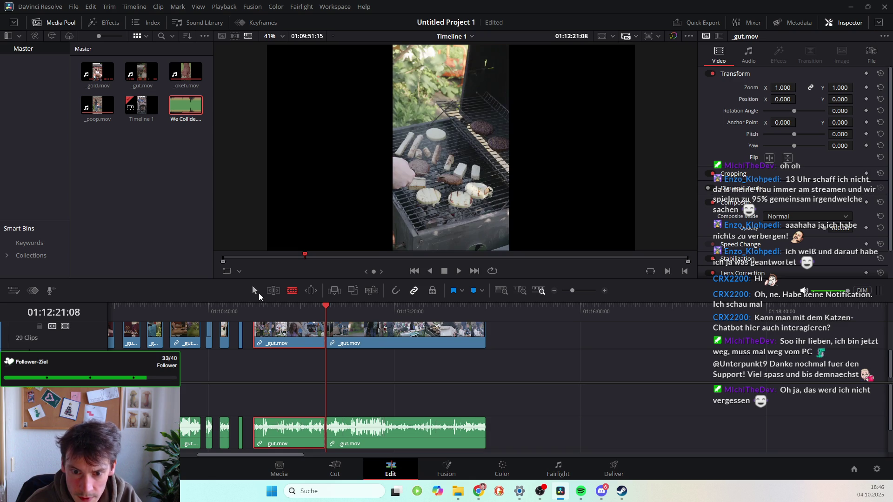
click(257, 292)
key(Delete)
Play back around the cut to review it, then select the trimmed _gut.mov clip.
key(space)
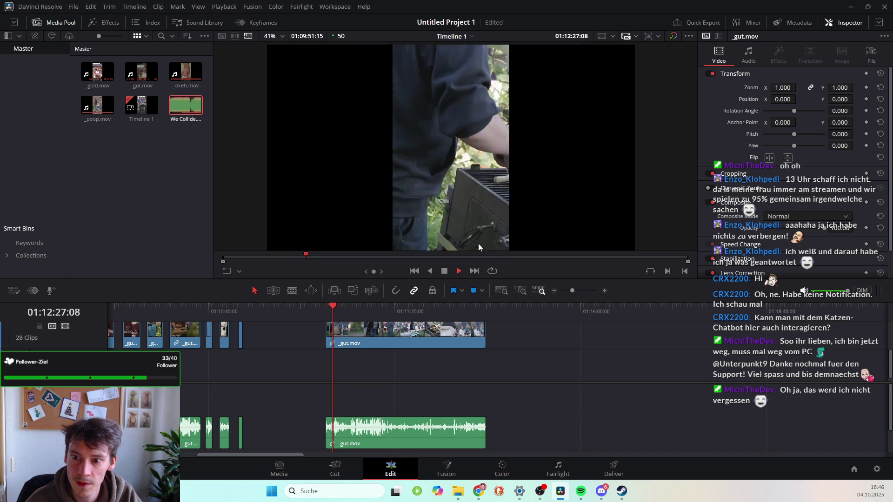
key(space)
drag(336, 306, 326, 306)
key(space)
key(space)
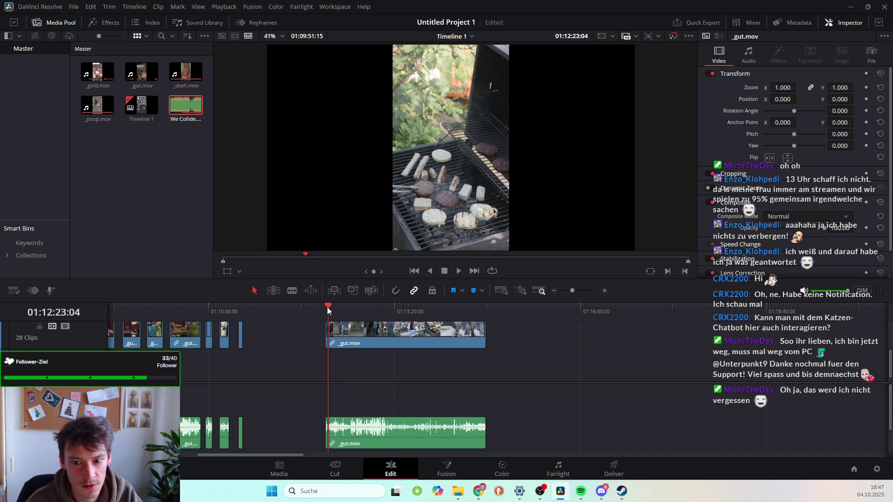
click(326, 302)
click(324, 304)
key(space)
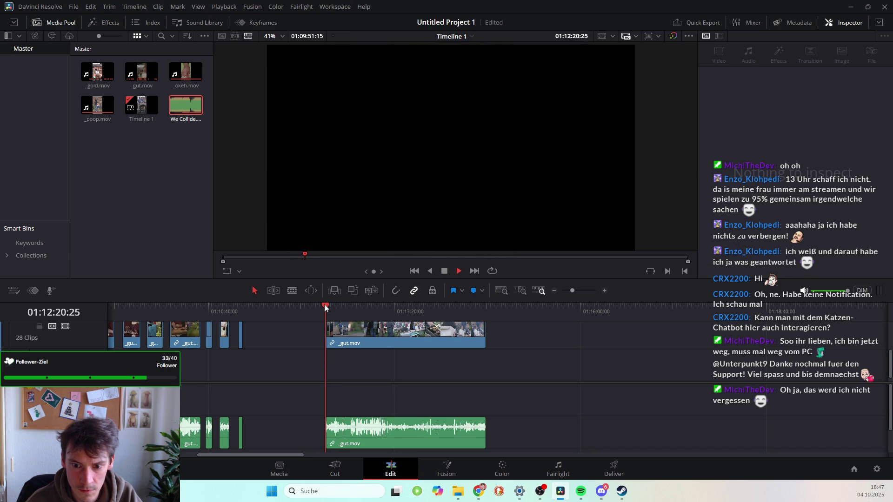
key(space)
click(334, 340)
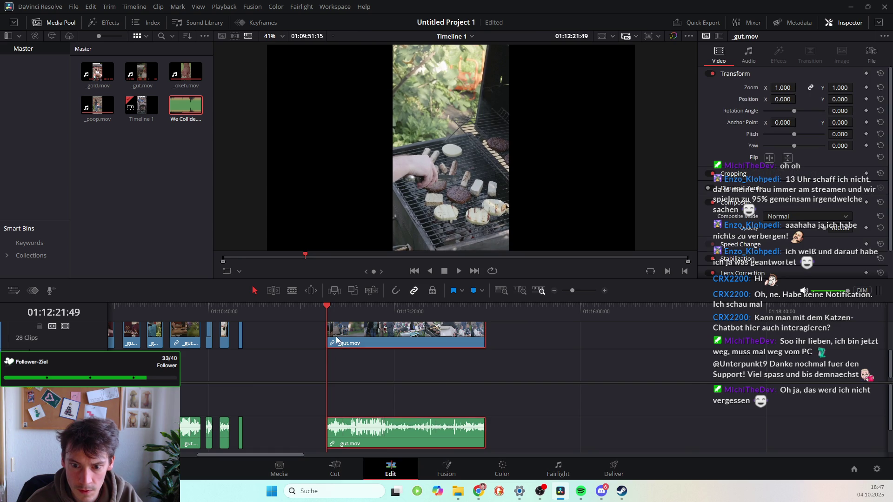
Zoom into the timeline and trim the start of the _gut.mov clip slightly.
scroll(334, 341, up, 3)
scroll(476, 364, up, 5)
scroll(475, 359, right, 3)
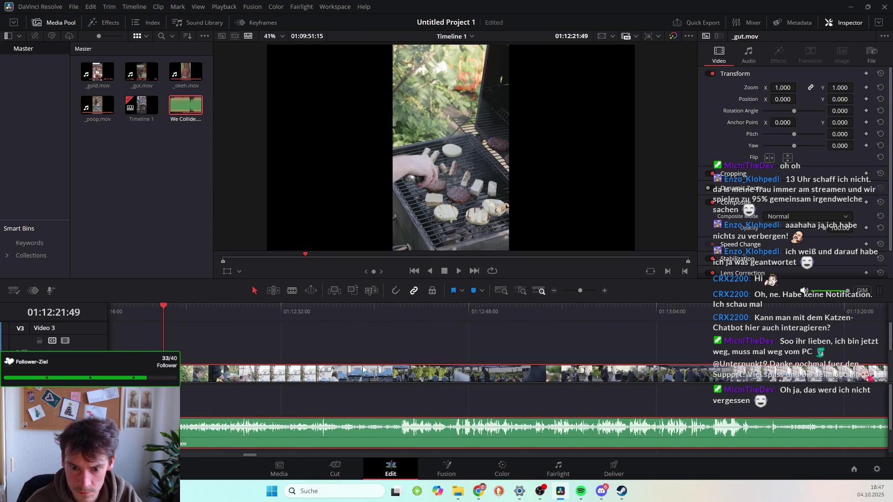
scroll(311, 374, left, 4)
click(421, 343)
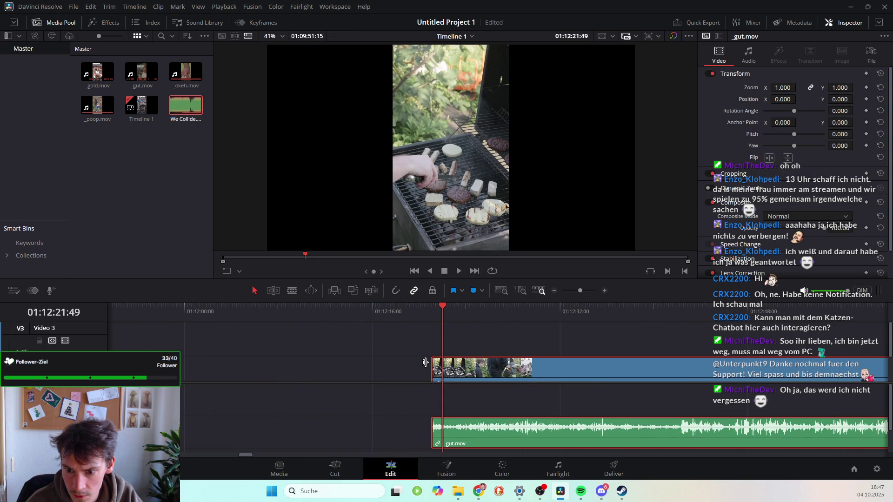
drag(432, 370, 424, 370)
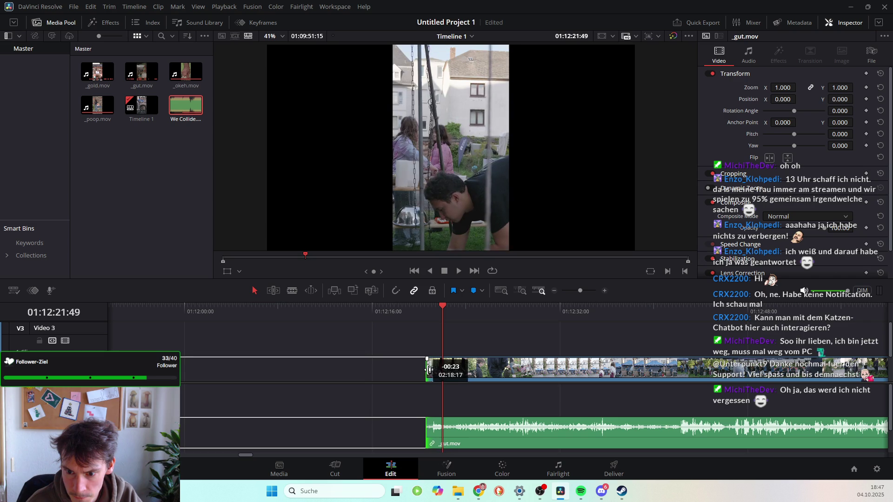
click(441, 307)
mouse_move(441, 308)
mouse_down()
mouse_move(423, 309)
mouse_move(434, 306)
mouse_up()
Trim more off the clip's start after review, then split it again and move the short piece earlier.
key(space)
key(space)
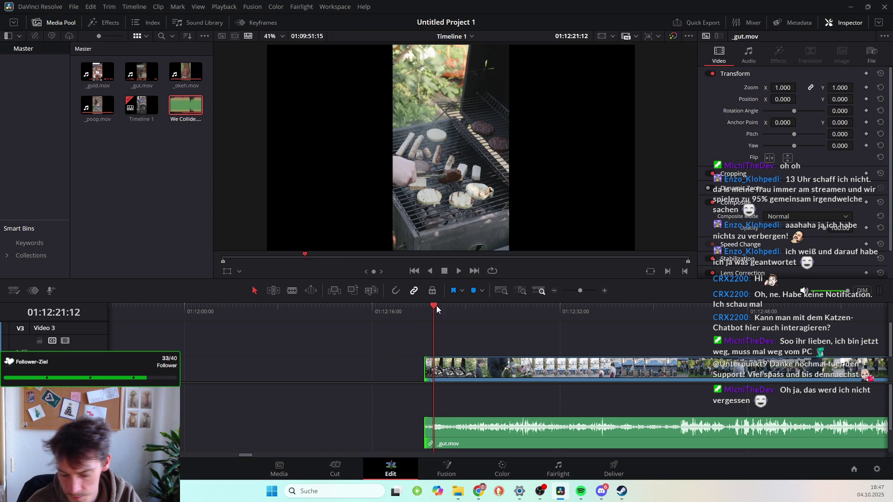
key(Left)
key(Left)
key(Left)
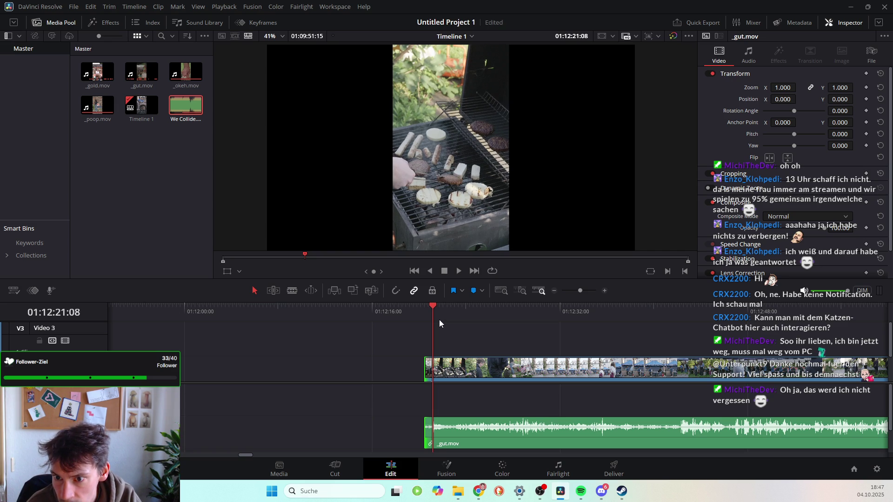
drag(429, 371, 437, 370)
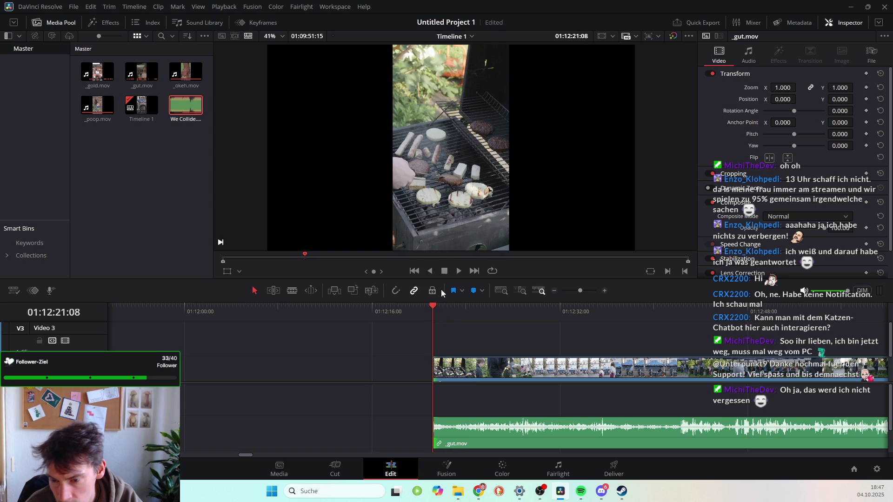
key(space)
key(space)
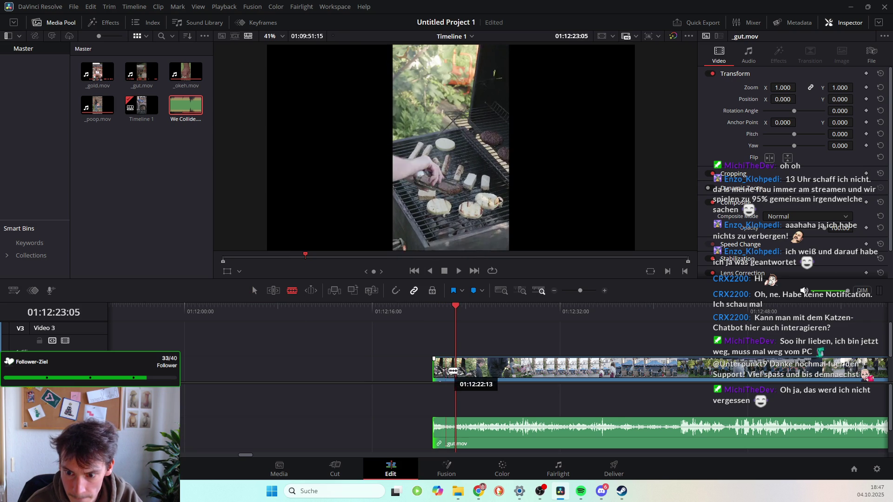
click(456, 371)
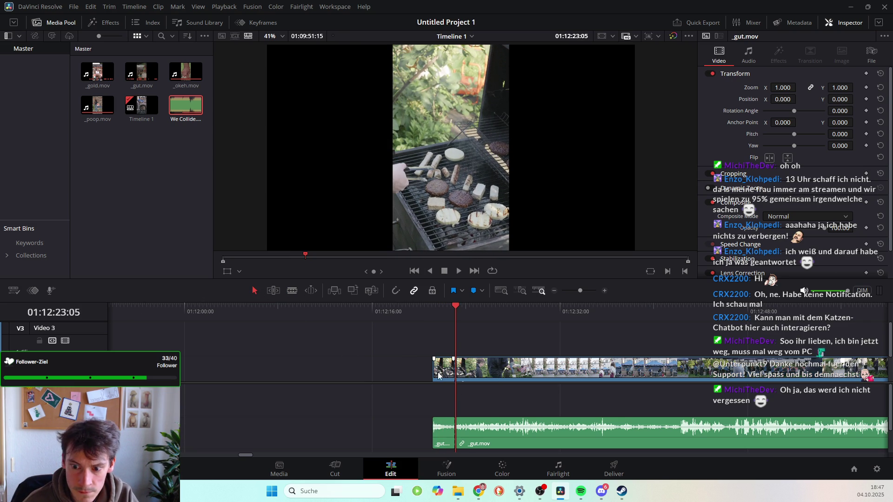
drag(441, 371, 168, 370)
Slide the short split-off piece further left toward the earlier clips.
scroll(499, 371, left, 10)
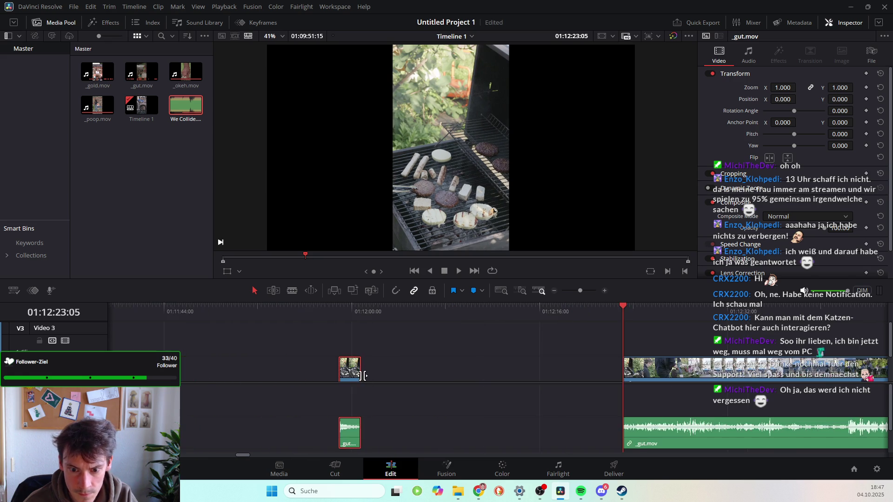
drag(798, 371, 283, 373)
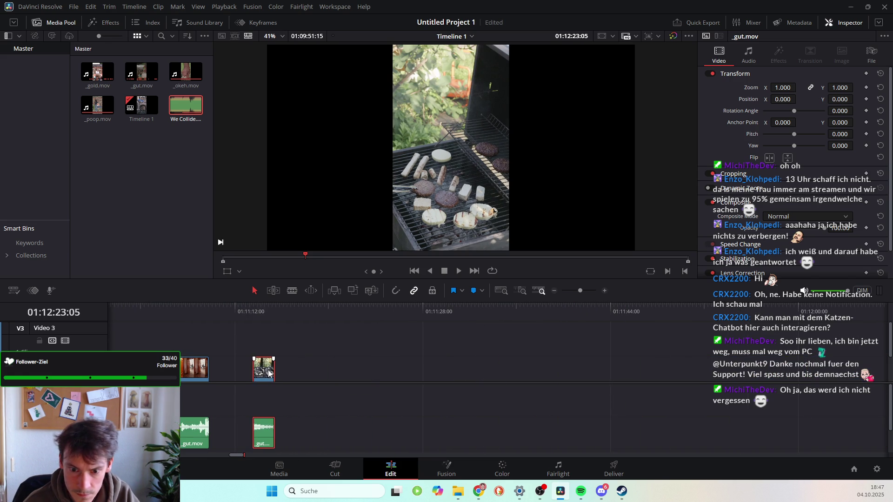
scroll(283, 374, right, 10)
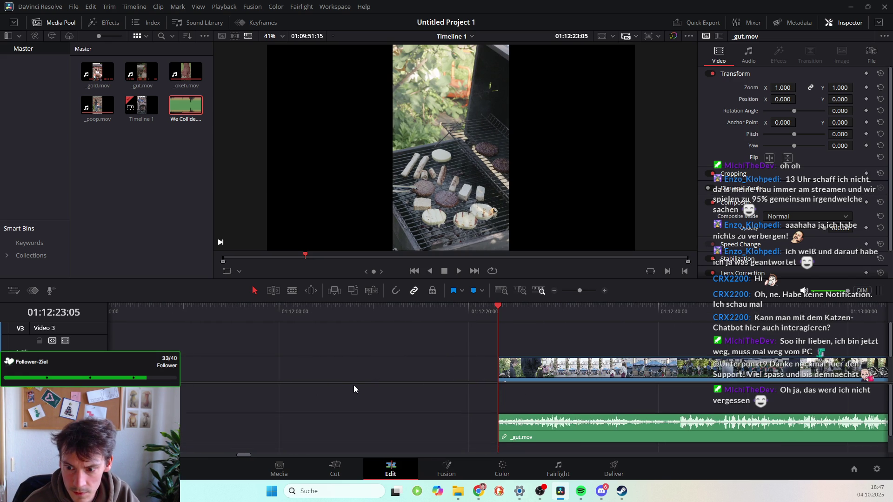
scroll(234, 396, right, 2)
scroll(233, 395, right, 15)
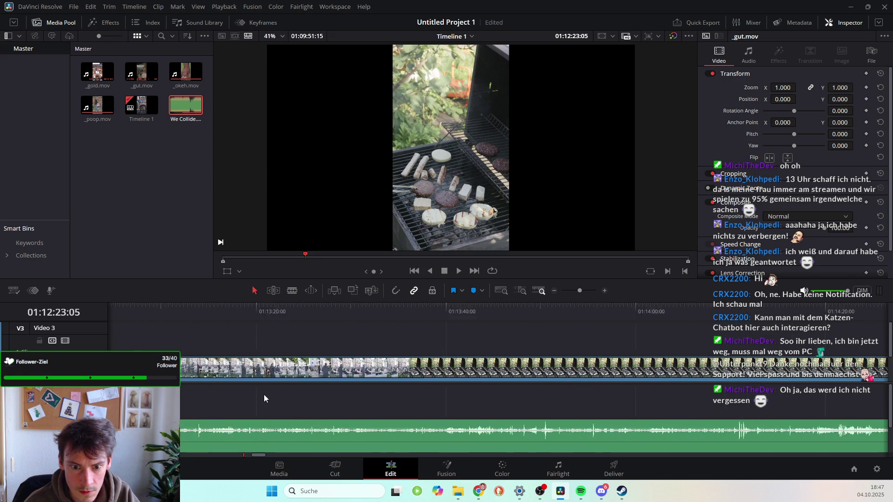
Move the long _gut.mov clip left to close the gap, then save the project.
key(ctrl+equal)
key(ctrl+equal)
key(ctrl+equal)
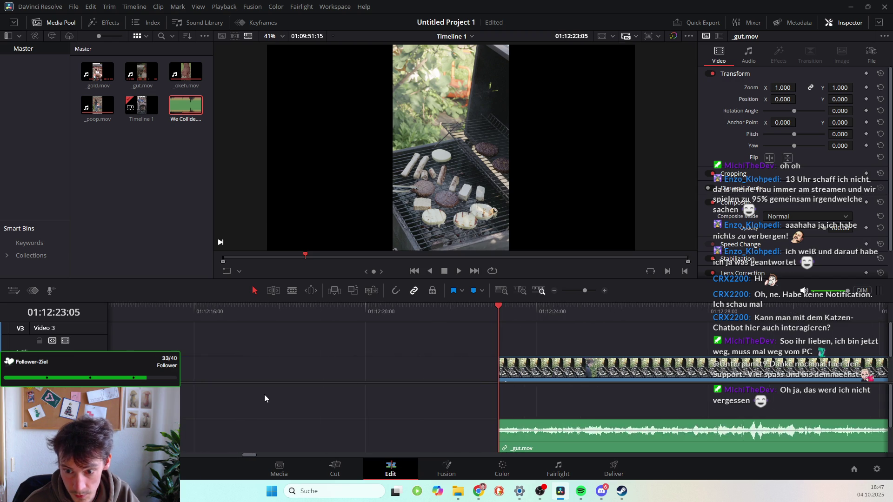
scroll(264, 395, up, 3)
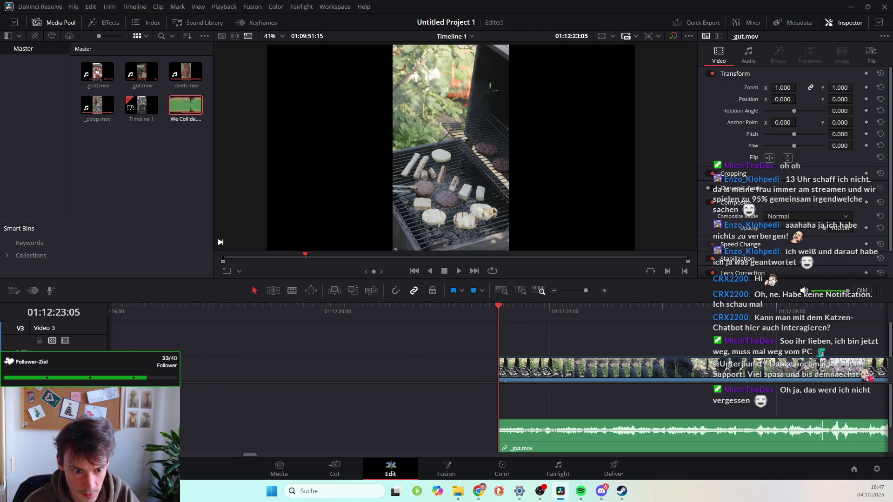
key(ctrl+minus)
key(ctrl+minus)
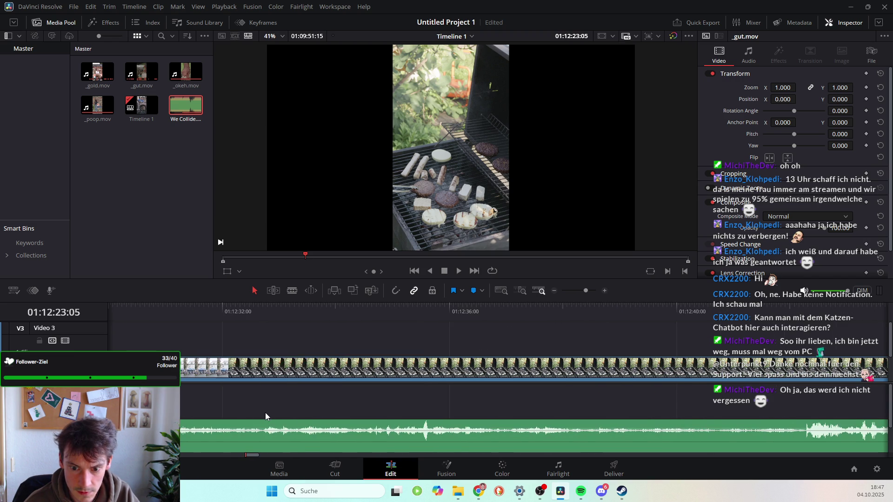
key(ctrl+minus)
key(ctrl+minus)
key(ctrl+minus)
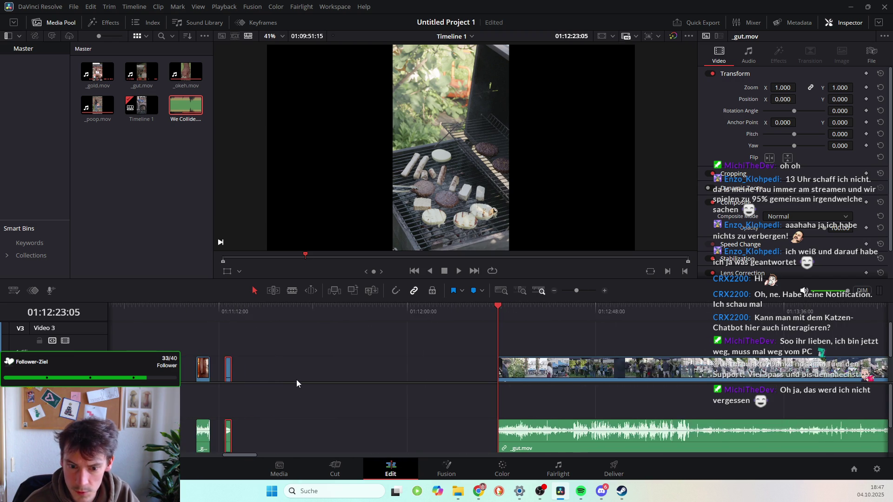
key(ctrl+plus)
key(ctrl+plus)
key(ctrl+plus)
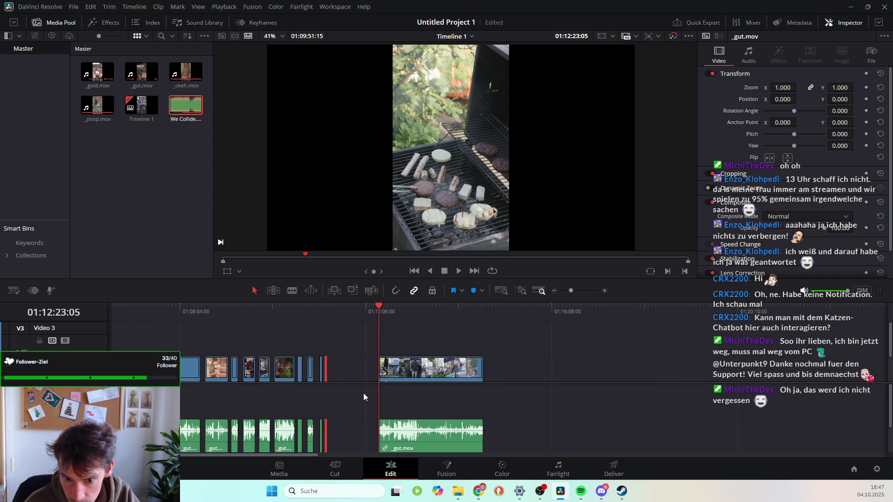
key(ctrl+plus)
click(555, 372)
drag(555, 372, 404, 370)
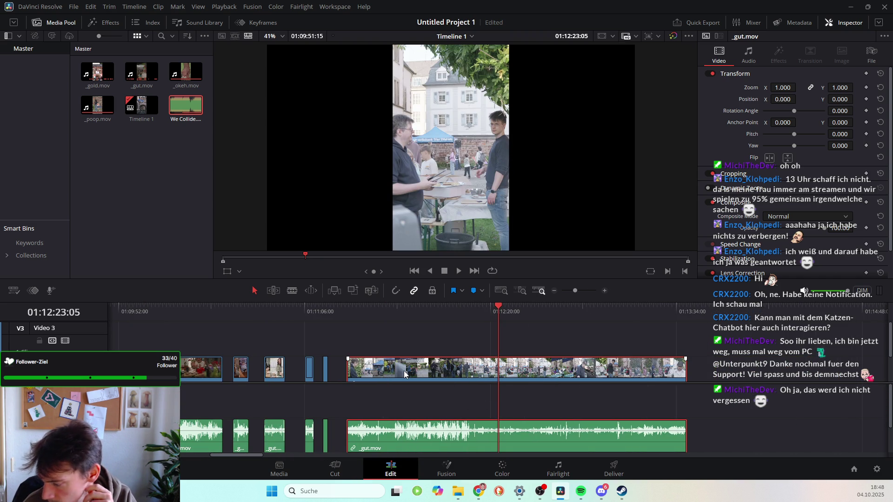
key(ctrl+s)
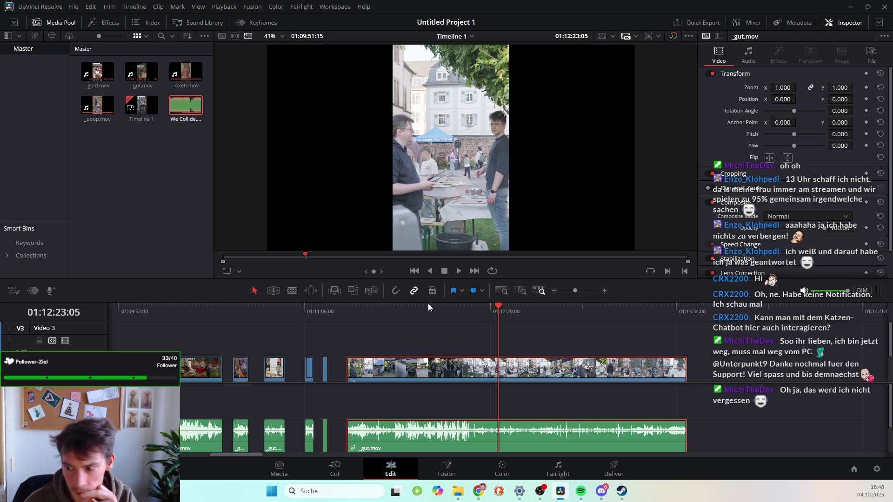
mouse_move(496, 308)
mouse_down()
mouse_move(344, 328)
mouse_move(429, 338)
mouse_move(310, 357)
mouse_move(415, 359)
mouse_move(374, 367)
mouse_move(436, 368)
mouse_up()
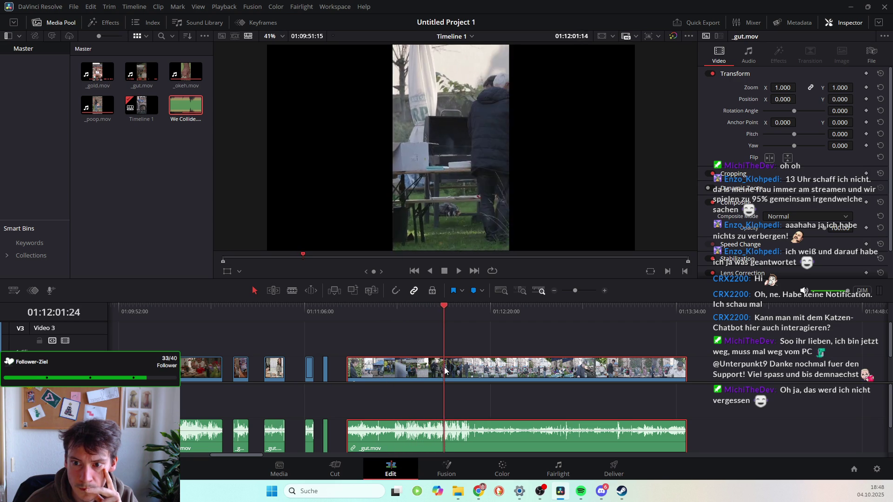